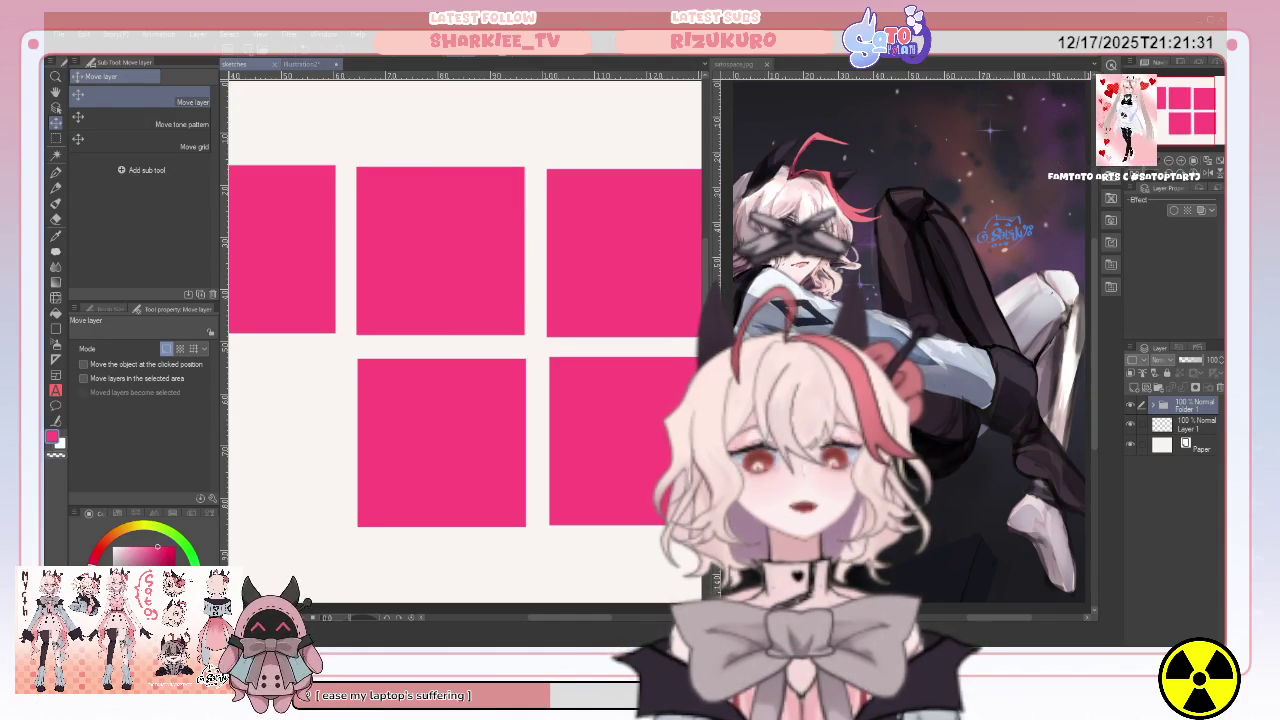
# Close the Illustration2 canvas, add a blank layer for the Pen, and start a head circle.
pyautogui.click(325, 65)
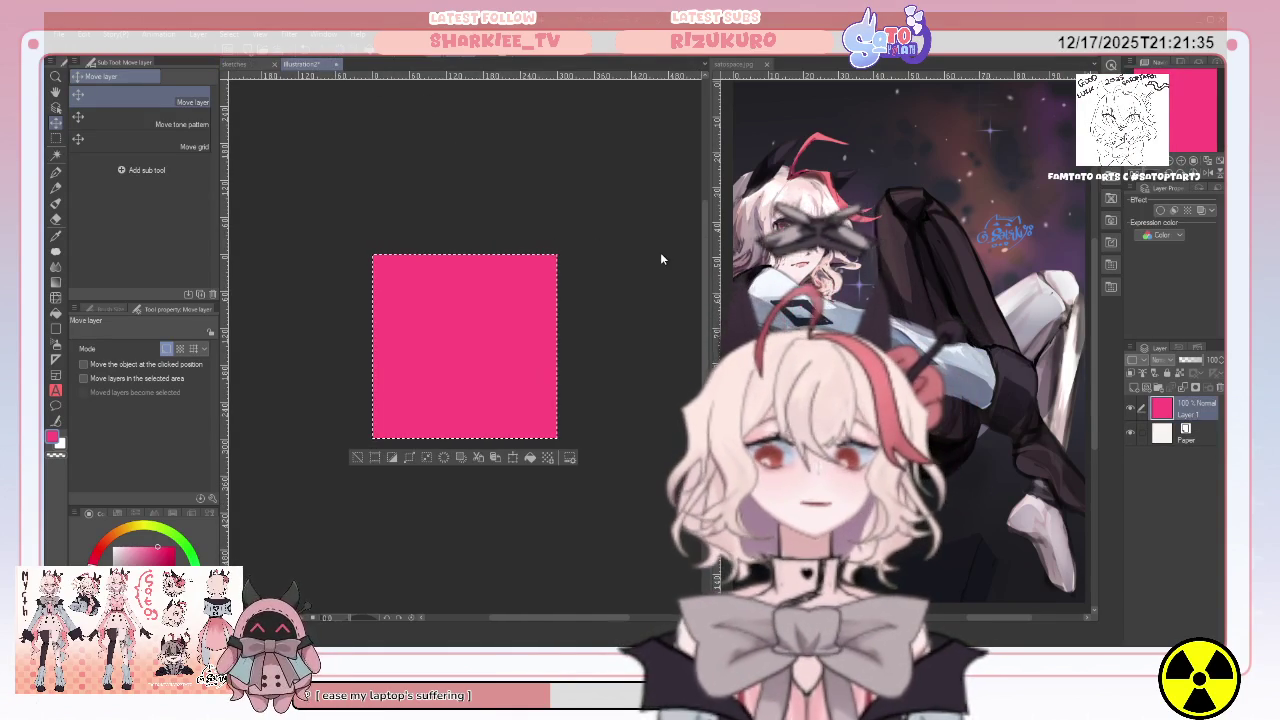
pyautogui.hotkey('ctrl', 'w')
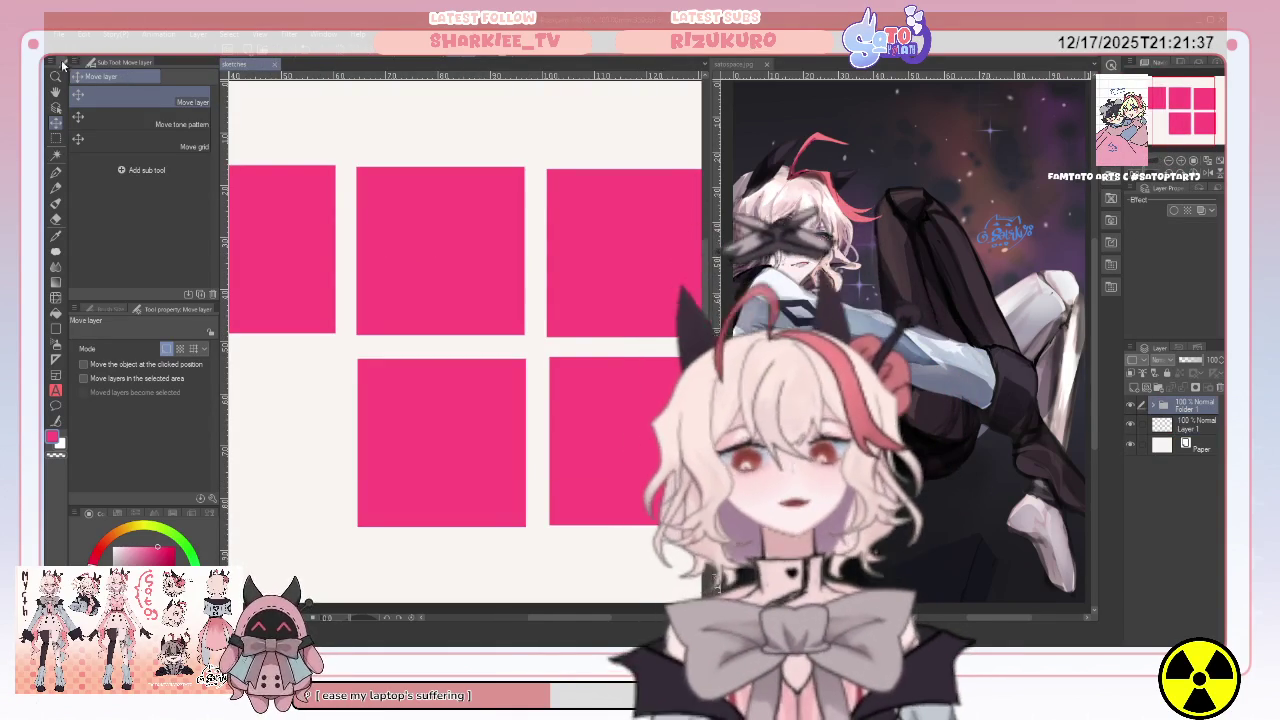
pyautogui.click(56, 173)
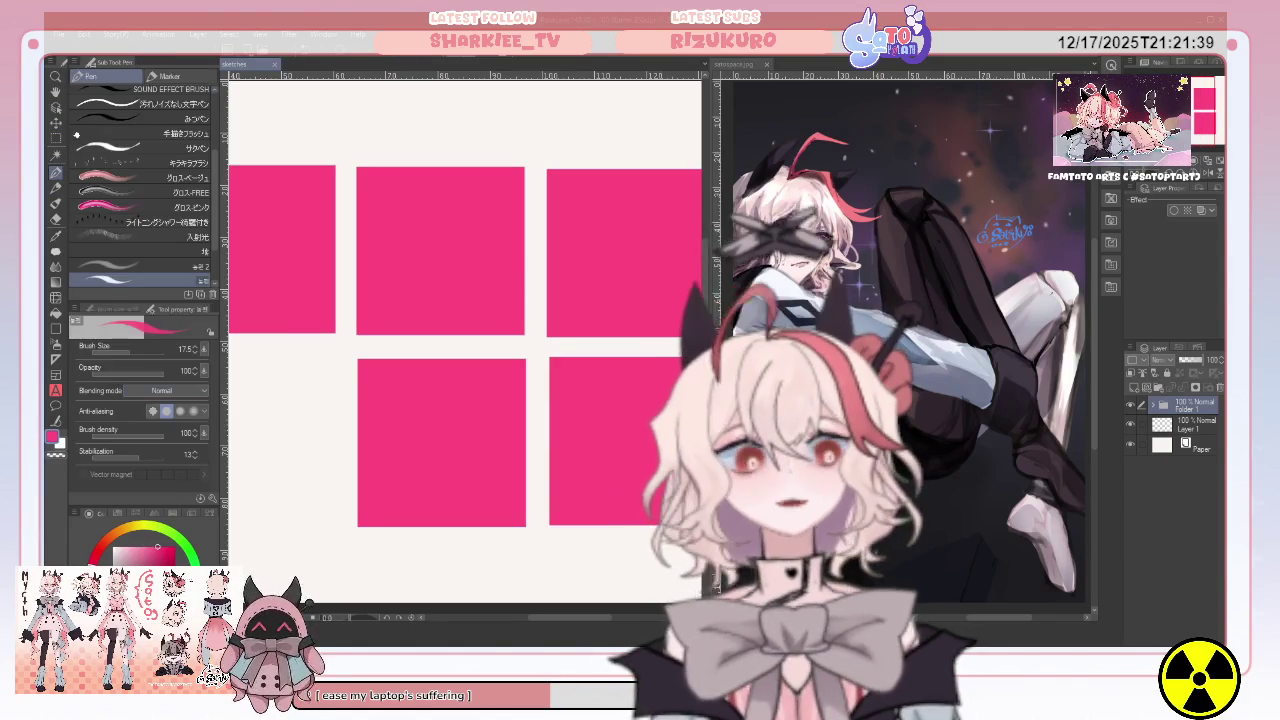
pyautogui.hscroll(-3, 465, 340)
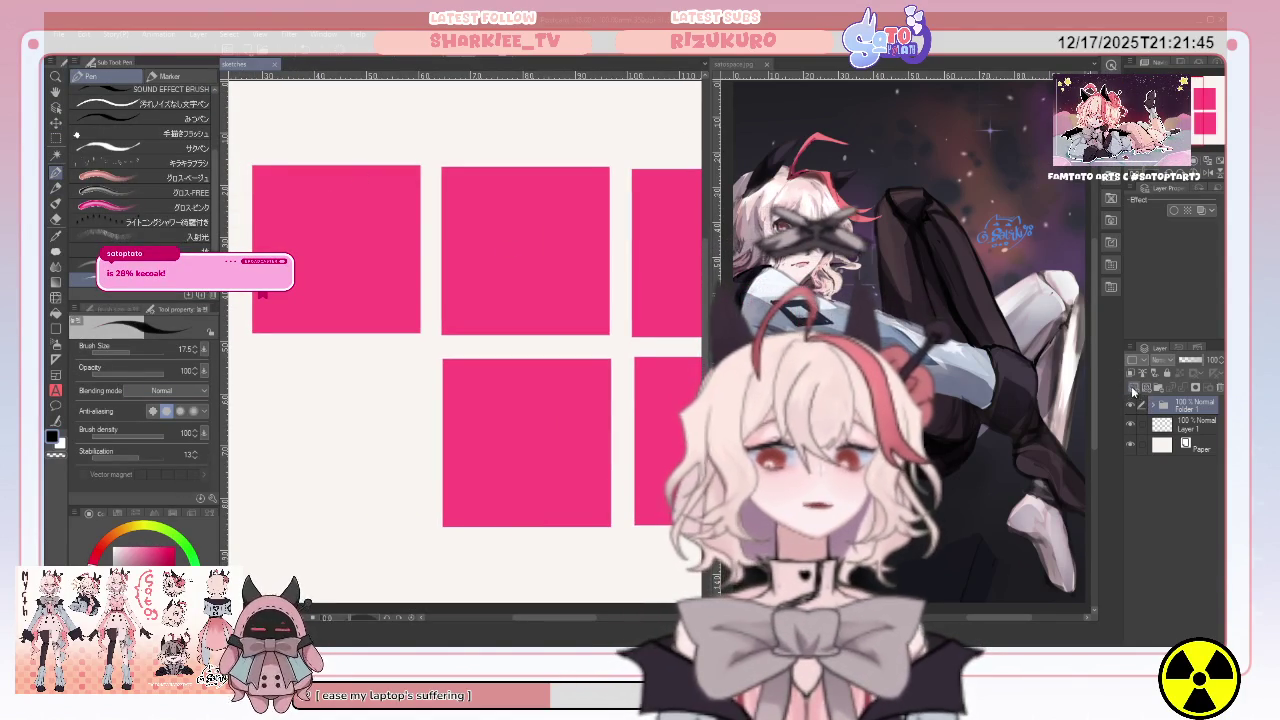
pyautogui.click(1134, 390)
pyautogui.moveTo(323, 166); pyautogui.dragTo(340, 160)
# Redraw the round head outline on the first panel and letter 'RA' of RAID above it.
pyautogui.hotkey('ctrl', 'z')
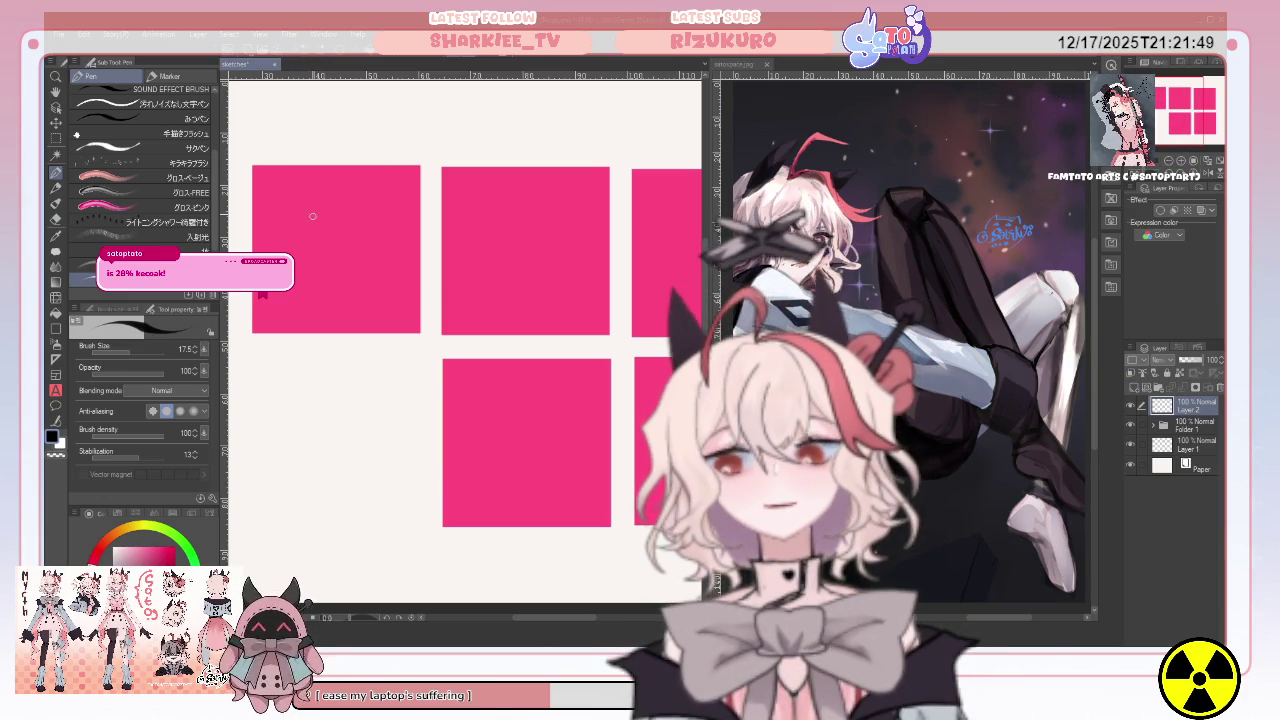
pyautogui.moveTo(365, 277)
pyautogui.mouseDown()
pyautogui.moveTo(308, 272)
pyautogui.moveTo(410, 222)
pyautogui.mouseUp()
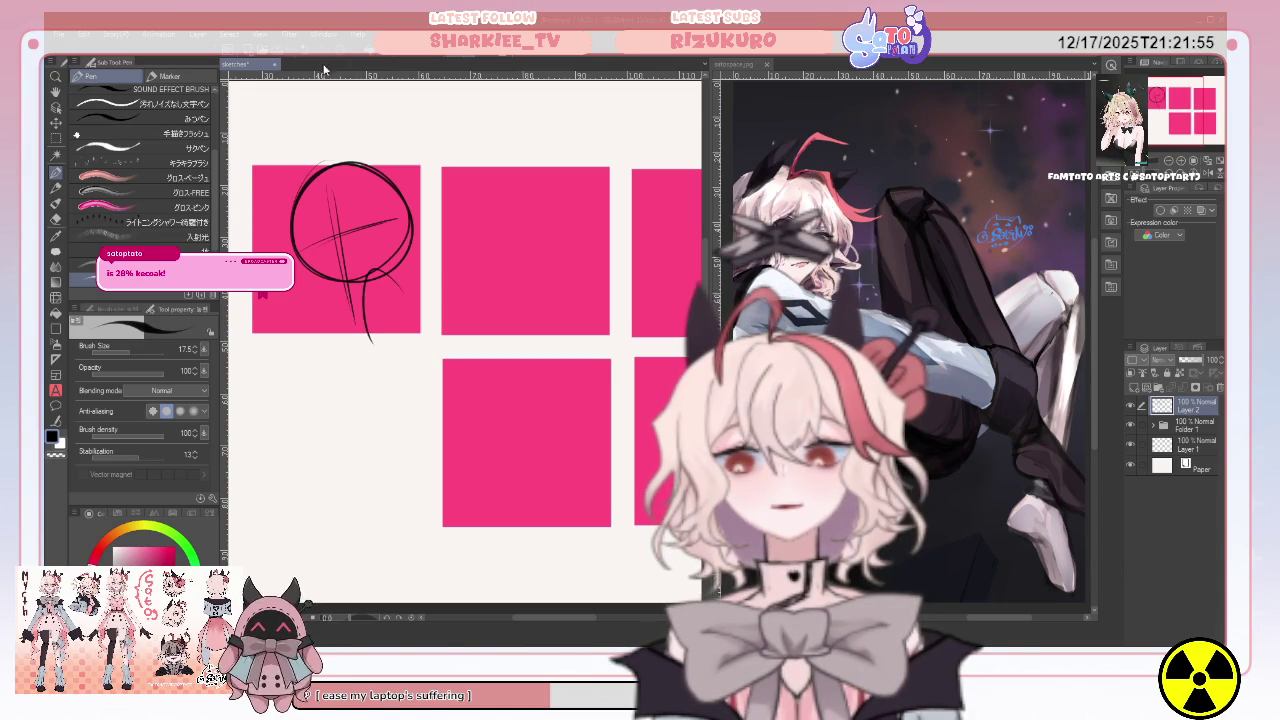
pyautogui.press('Delete')
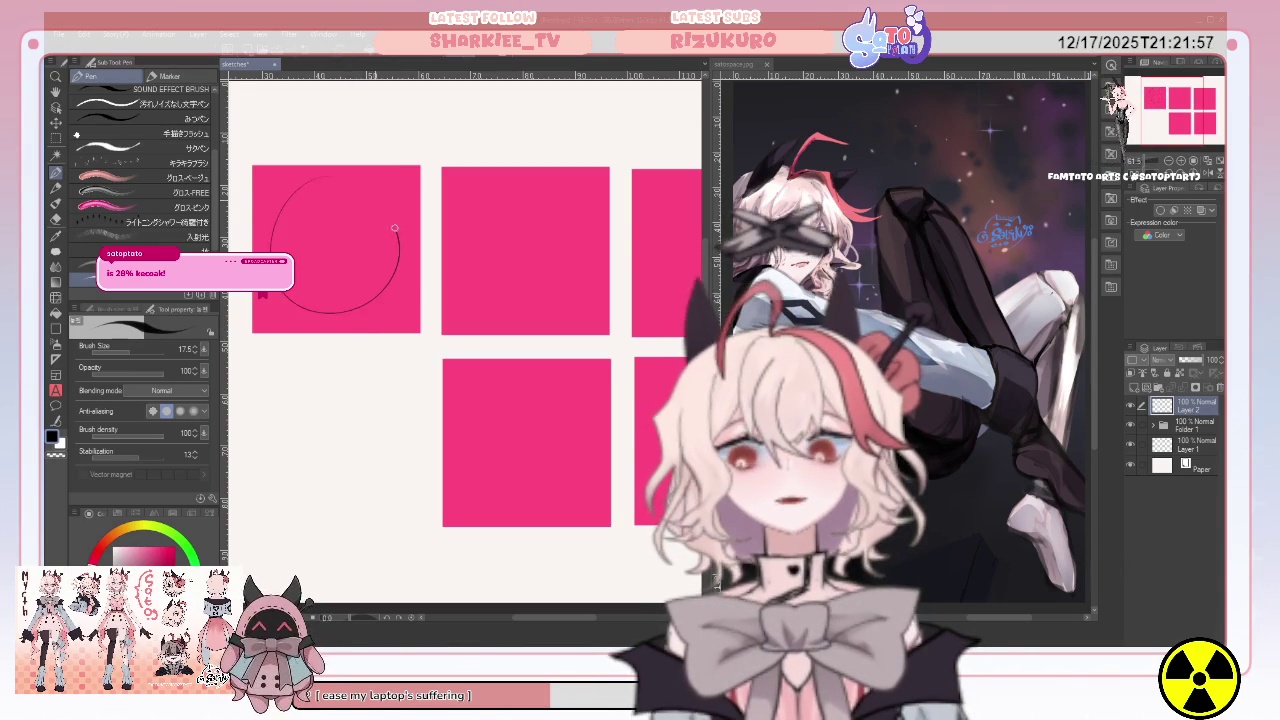
pyautogui.moveTo(379, 302); pyautogui.dragTo(408, 262)
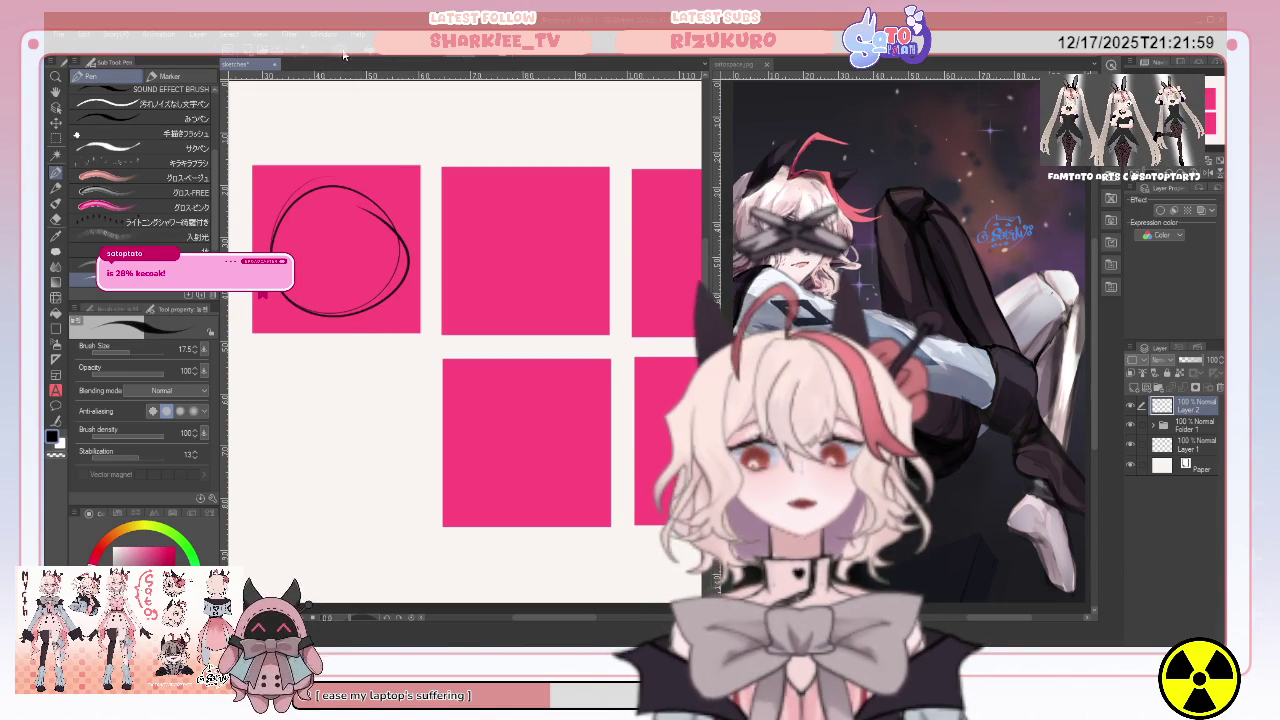
pyautogui.moveTo(318, 191); pyautogui.dragTo(294, 304)
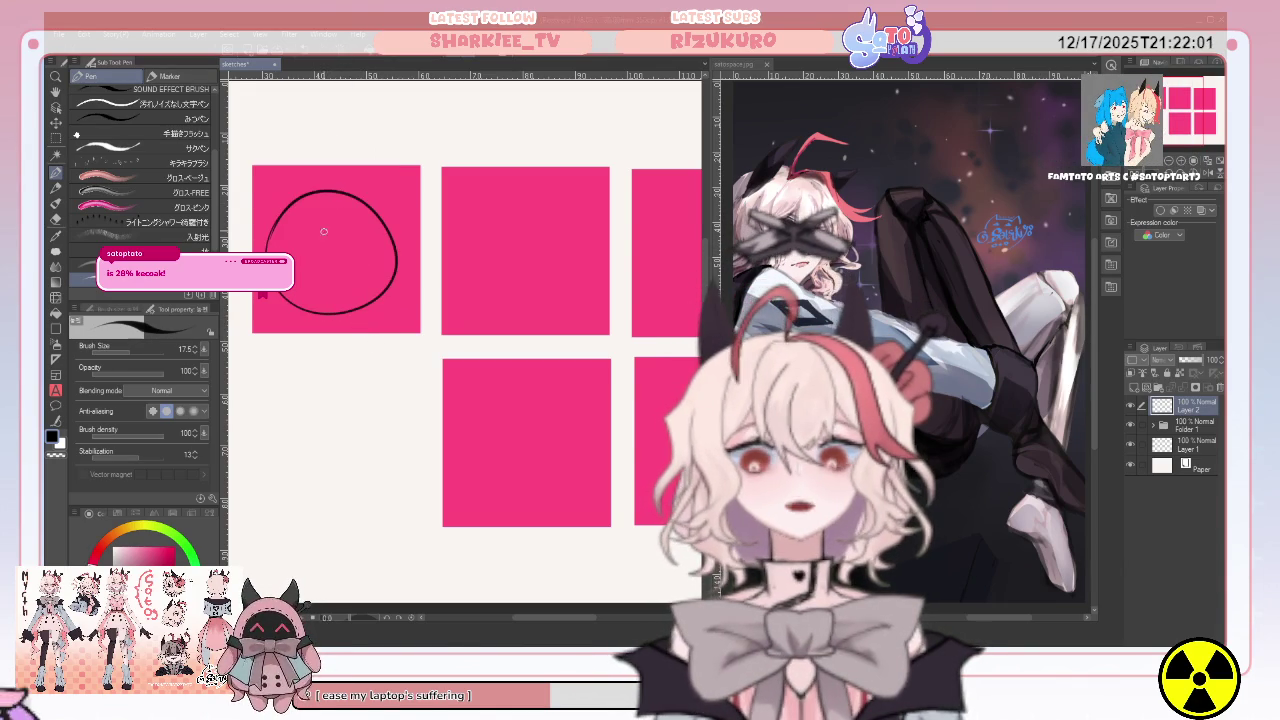
pyautogui.moveTo(259, 175)
pyautogui.mouseDown()
pyautogui.moveTo(262, 216)
pyautogui.moveTo(268, 194)
pyautogui.moveTo(352, 200)
pyautogui.mouseUp()
pyautogui.moveTo(324, 190); pyautogui.dragTo(352, 186)
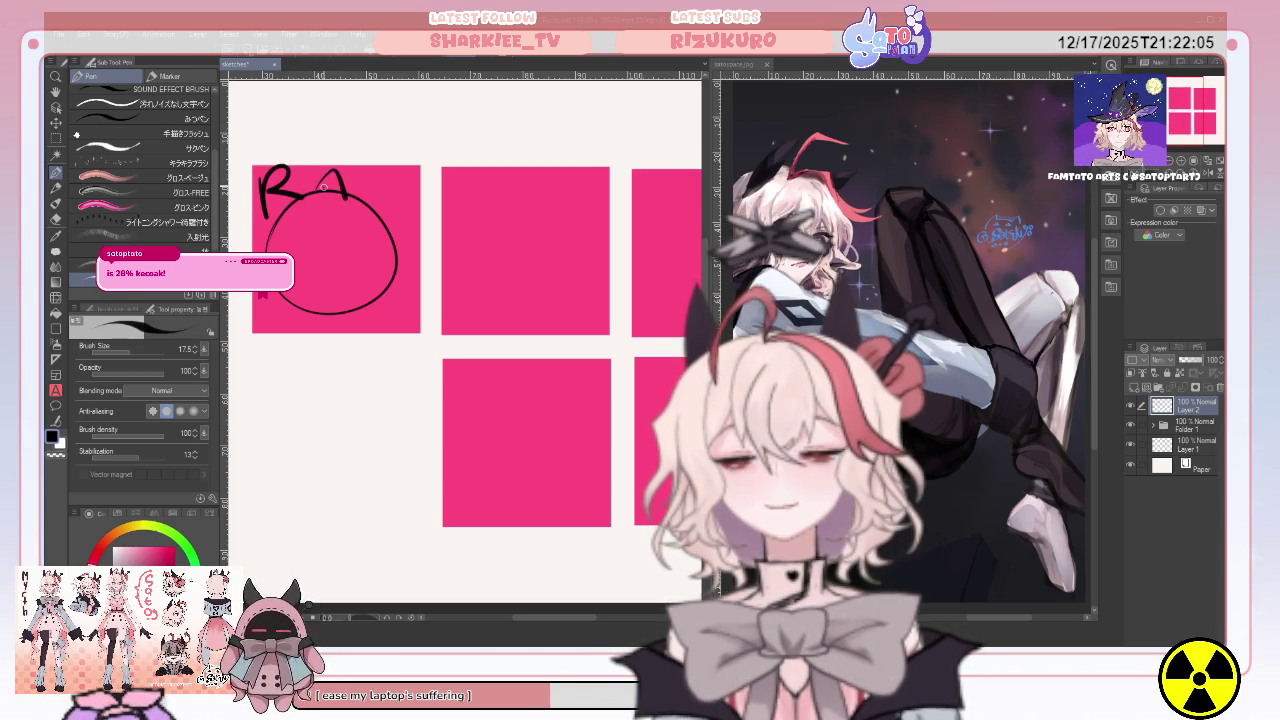
# Add ear curves and two squinting > < eyes, then begin a head circle on the second panel.
pyautogui.moveTo(409, 271); pyautogui.dragTo(418, 274)
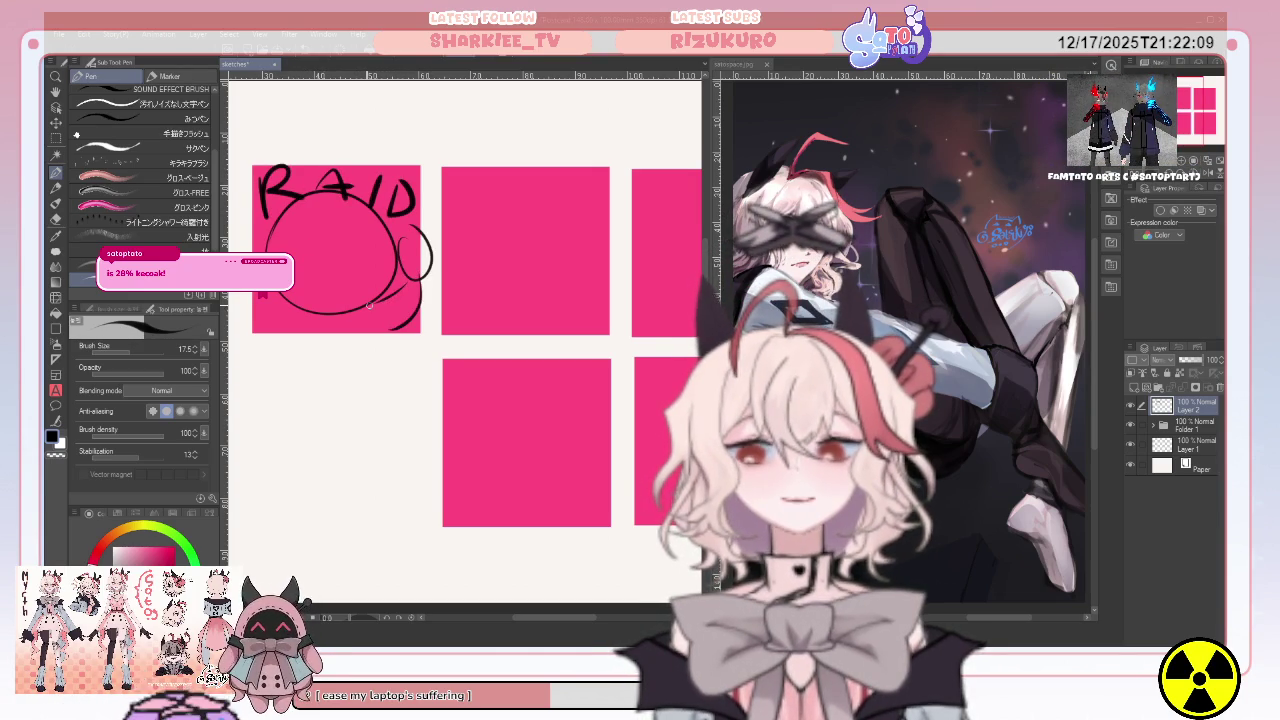
pyautogui.moveTo(264, 207); pyautogui.dragTo(246, 233)
pyautogui.moveTo(262, 296); pyautogui.dragTo(281, 332)
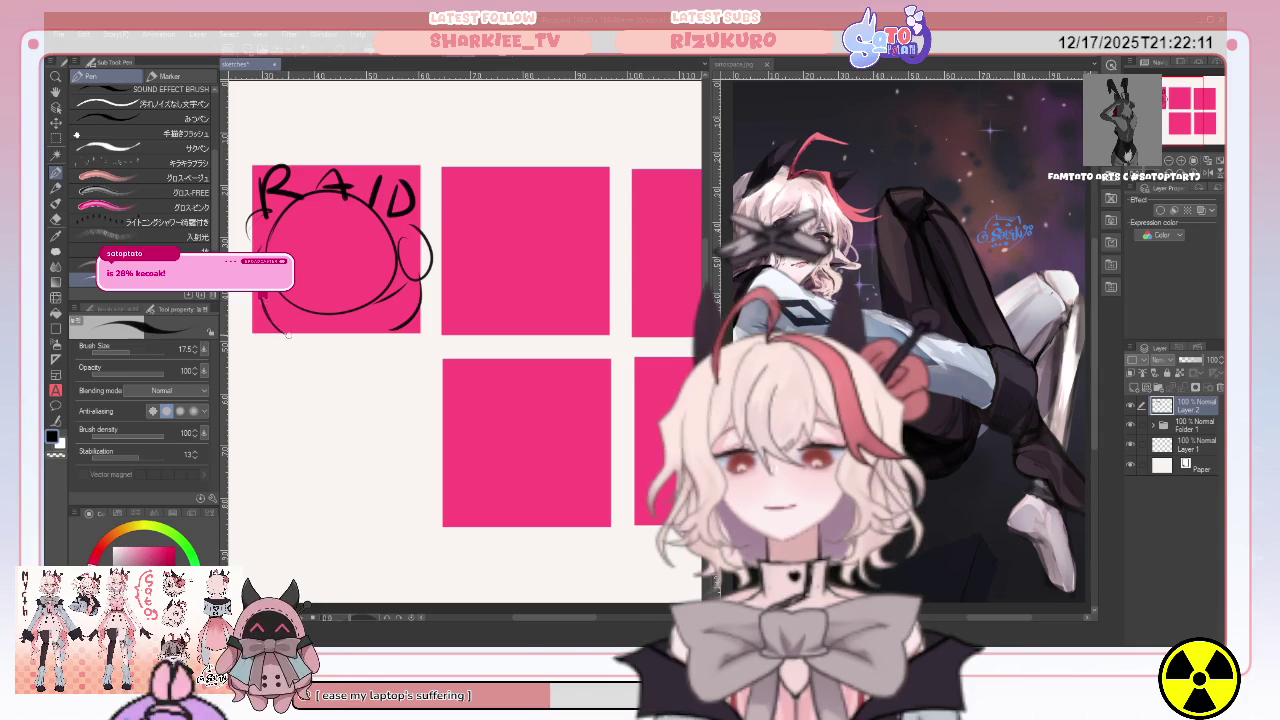
pyautogui.moveTo(270, 251)
pyautogui.mouseDown()
pyautogui.moveTo(308, 242)
pyautogui.moveTo(366, 261)
pyautogui.mouseUp()
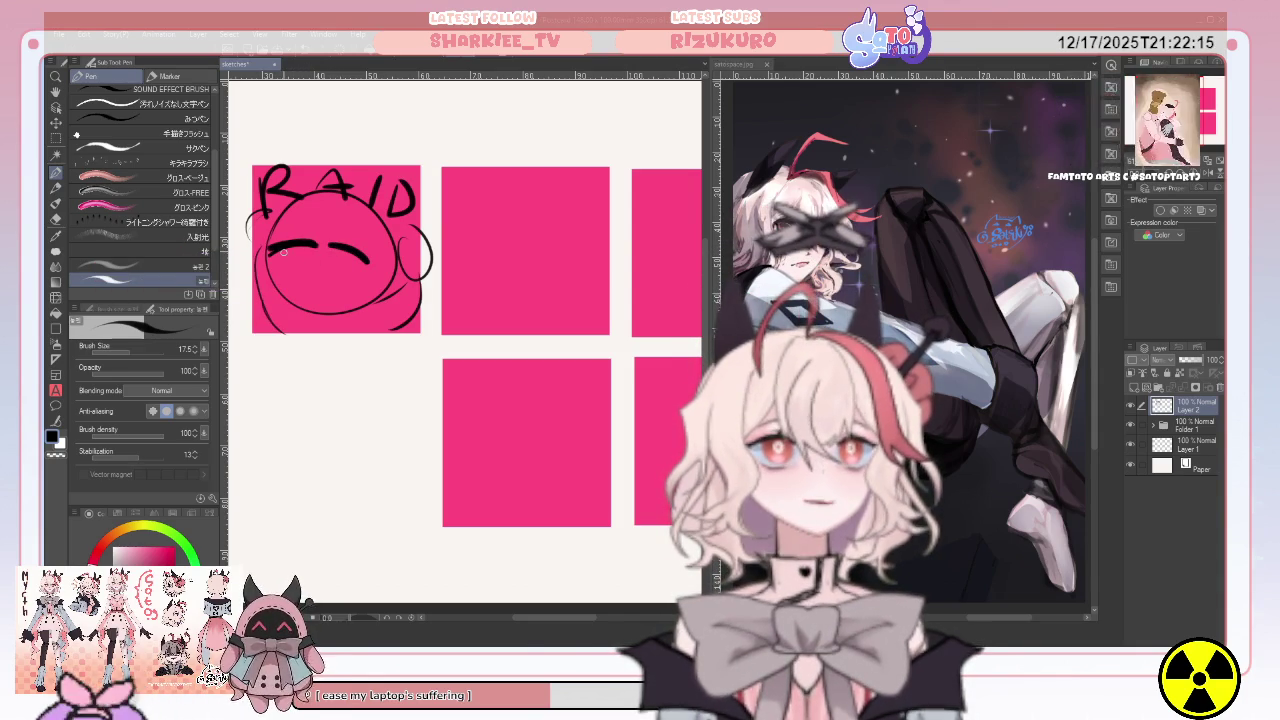
pyautogui.moveTo(292, 248); pyautogui.dragTo(284, 250)
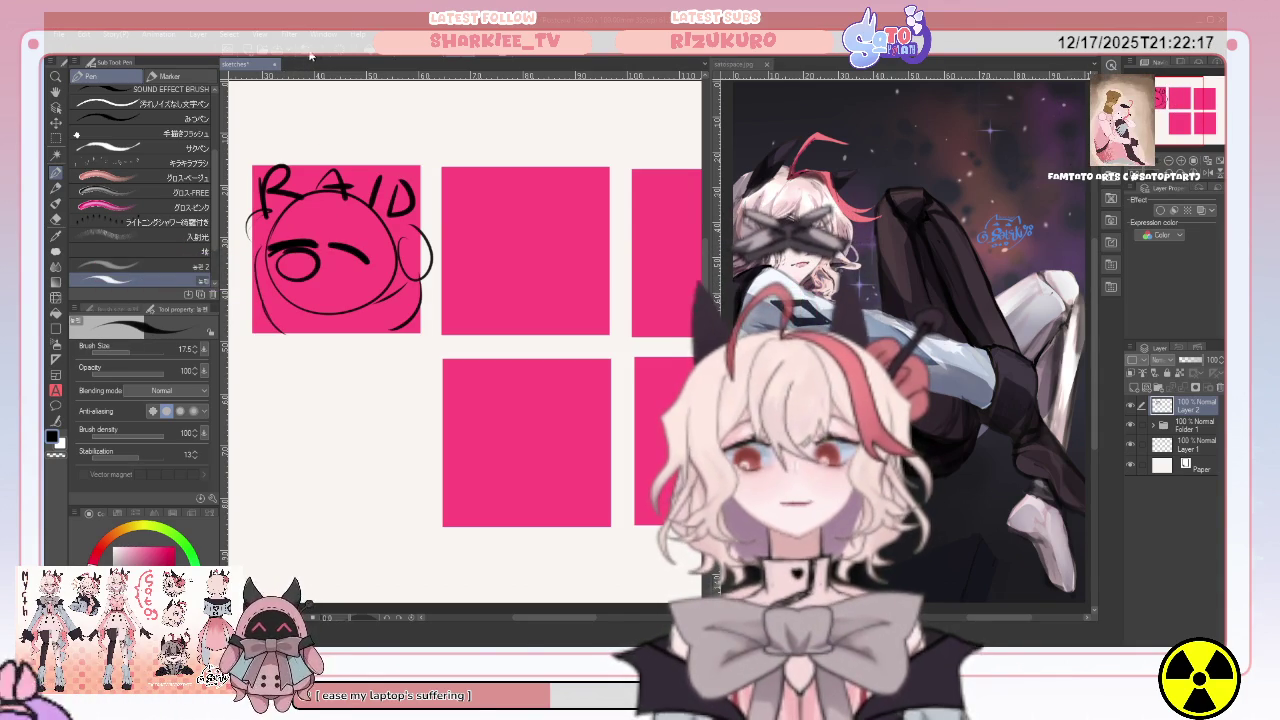
pyautogui.hotkey('ctrl', 'z')
pyautogui.hotkey('ctrl', 'z')
pyautogui.hotkey('ctrl', 'z')
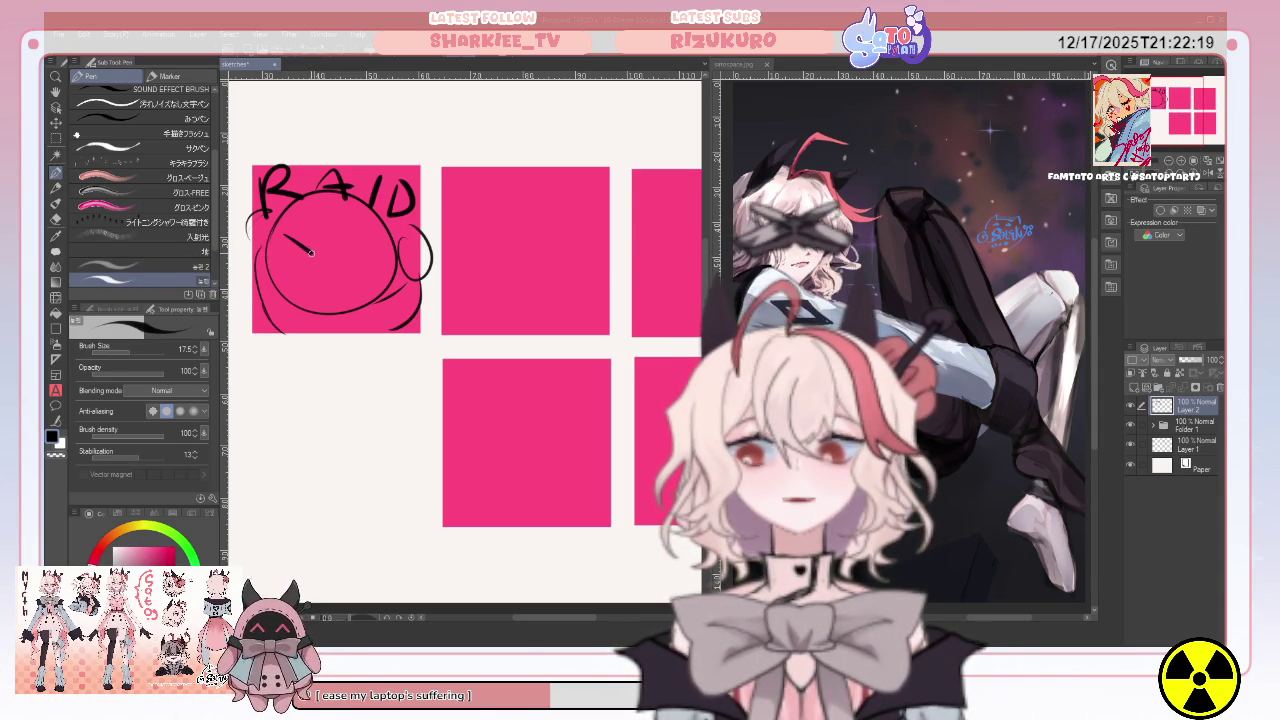
pyautogui.moveTo(375, 256)
pyautogui.mouseDown()
pyautogui.moveTo(348, 259)
pyautogui.moveTo(380, 281)
pyautogui.mouseUp()
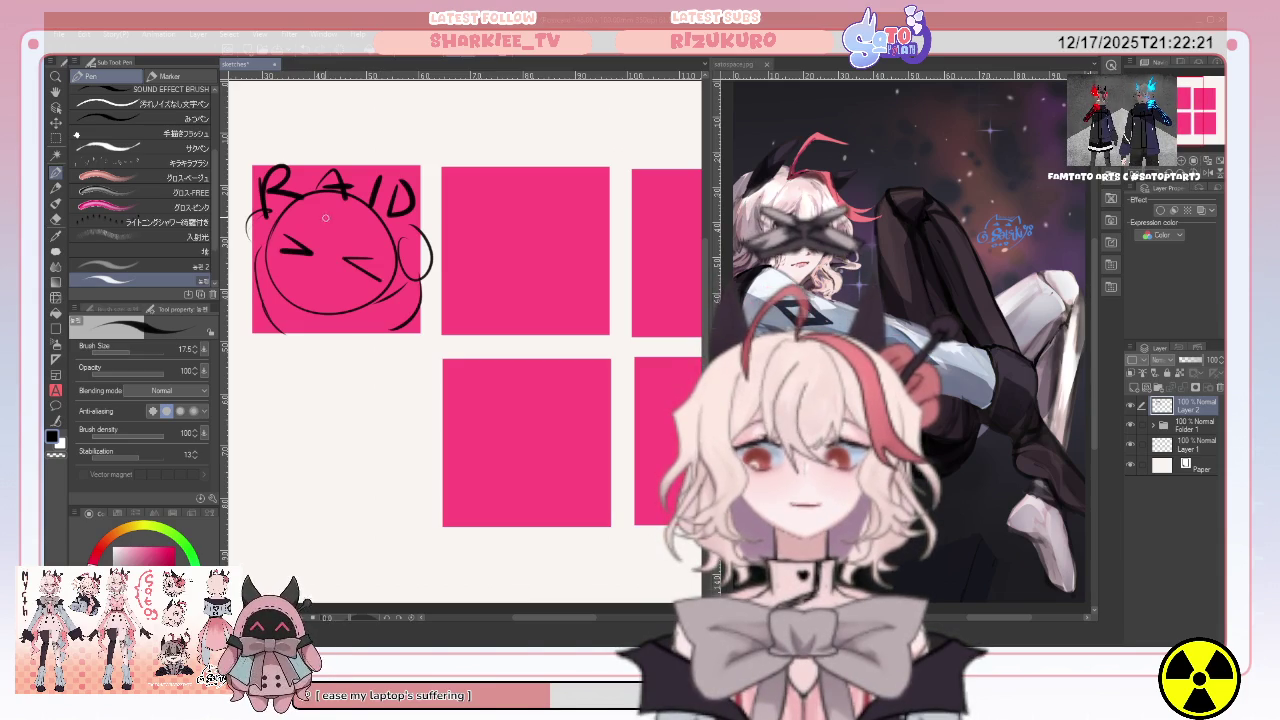
pyautogui.moveTo(345, 237); pyautogui.dragTo(378, 256)
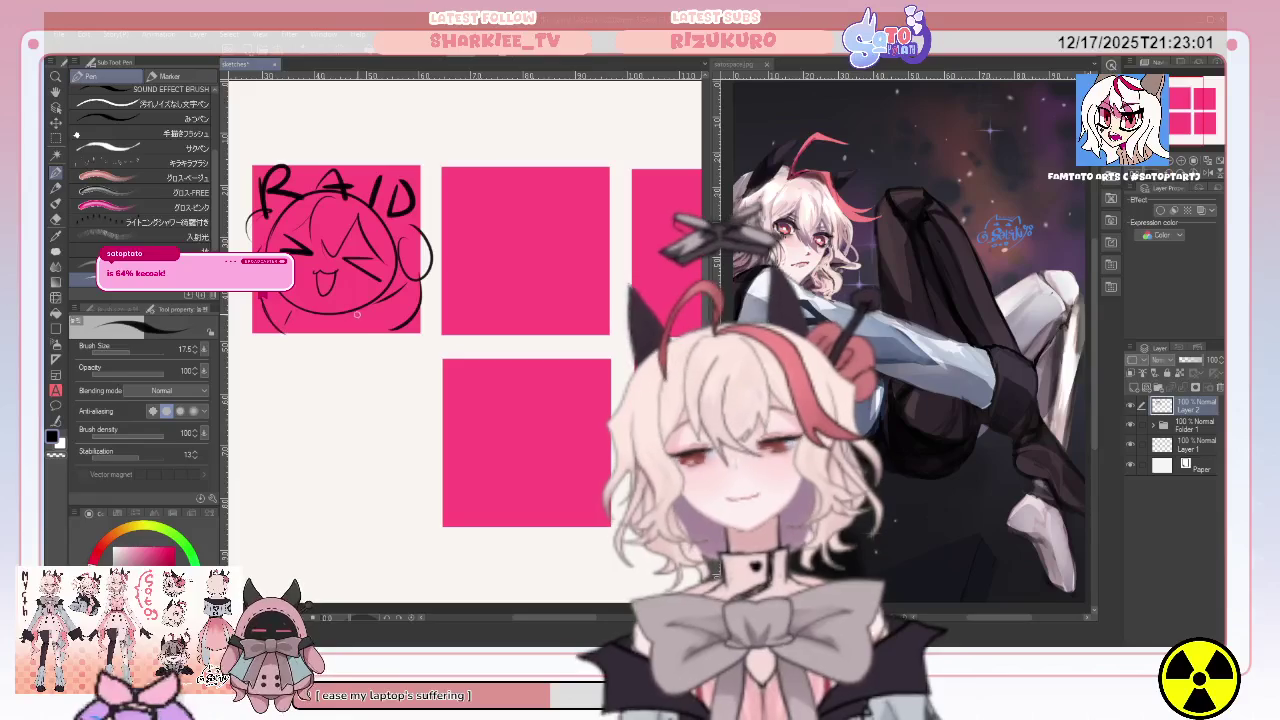
pyautogui.moveTo(503, 217)
pyautogui.mouseDown()
pyautogui.moveTo(525, 178)
pyautogui.moveTo(600, 280)
pyautogui.mouseUp()
# Redraw the second panel's head circle and start the raised waving hand beside it.
pyautogui.moveTo(540, 174)
pyautogui.mouseDown()
pyautogui.moveTo(475, 300)
pyautogui.moveTo(529, 240)
pyautogui.mouseUp()
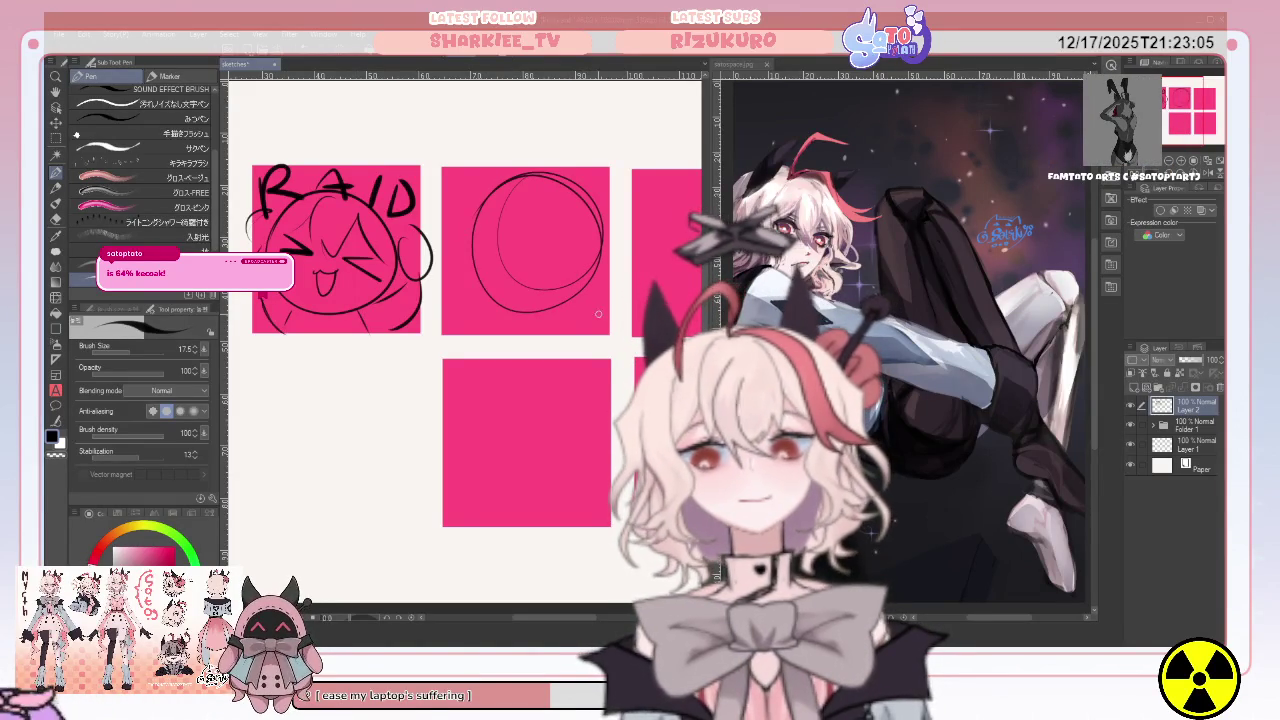
pyautogui.moveTo(582, 288); pyautogui.dragTo(570, 310)
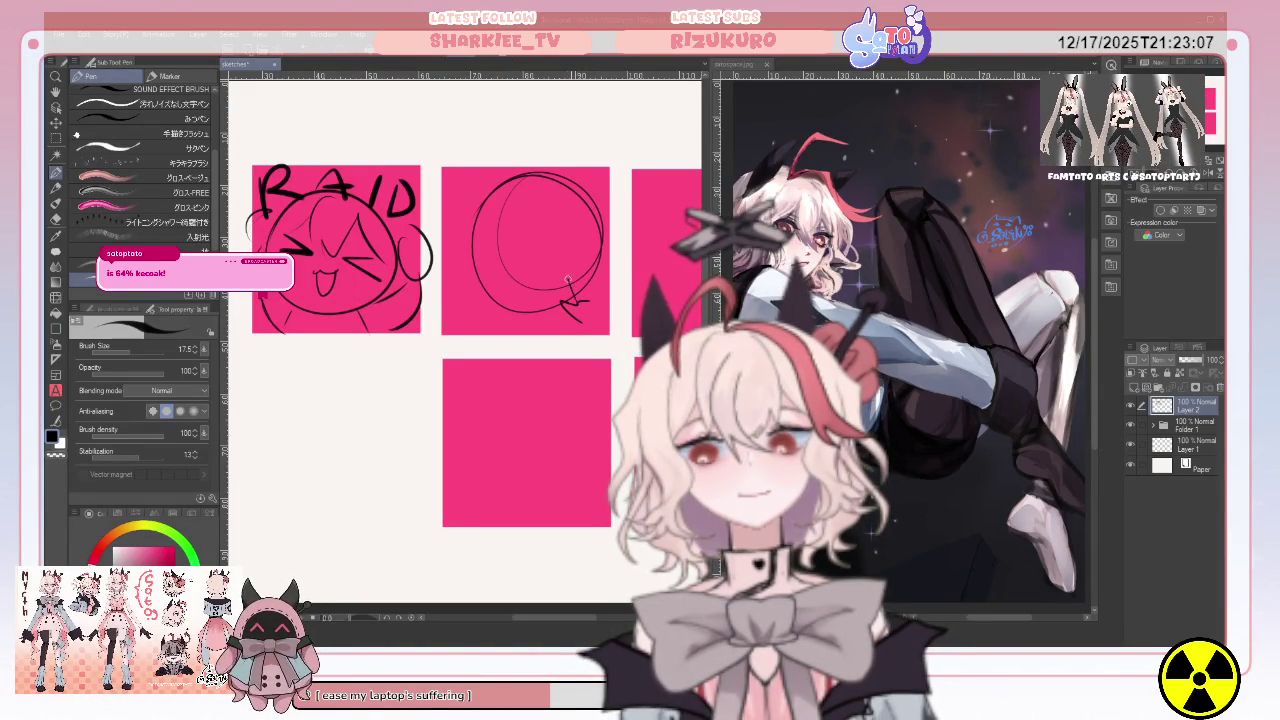
pyautogui.click(305, 55)
pyautogui.moveTo(493, 213)
pyautogui.mouseDown()
pyautogui.moveTo(500, 310)
pyautogui.moveTo(530, 318)
pyautogui.mouseUp()
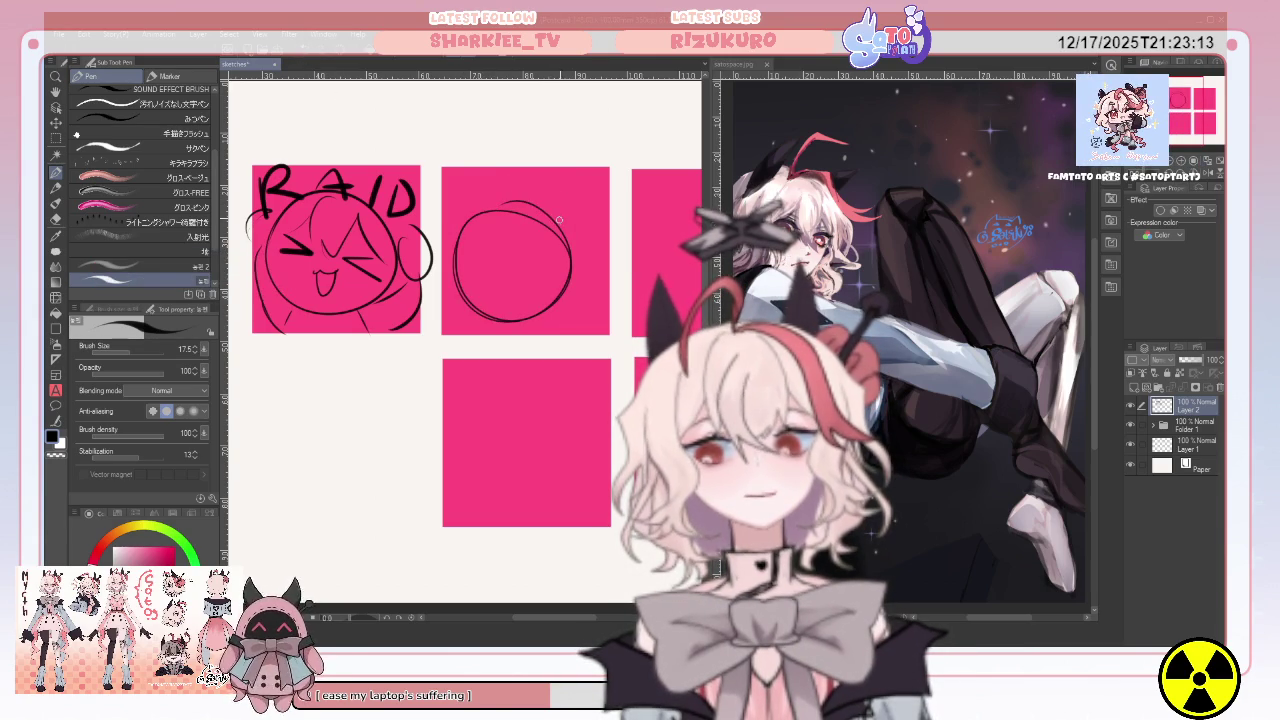
pyautogui.moveTo(546, 202)
pyautogui.mouseDown()
pyautogui.moveTo(566, 200)
pyautogui.moveTo(593, 302)
pyautogui.mouseUp()
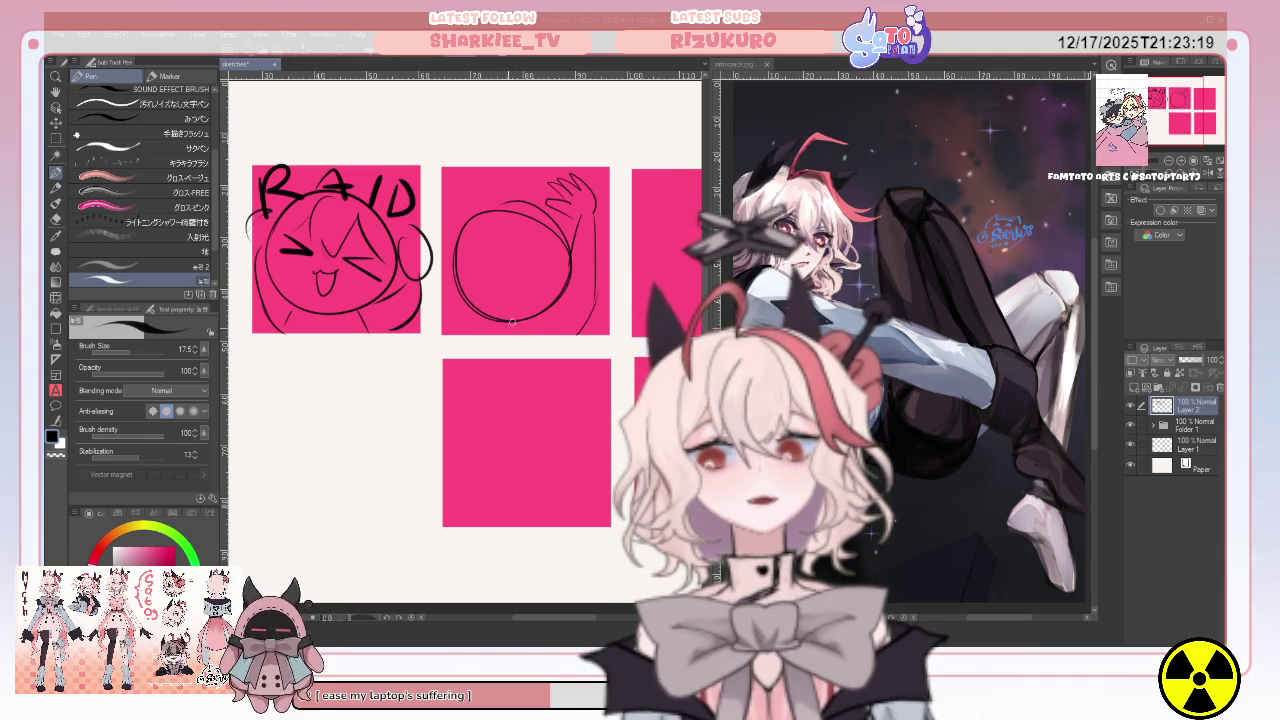
# Write 'Hi!' above the head and draw a winking eye and open mouth.
pyautogui.moveTo(464, 184); pyautogui.dragTo(532, 306)
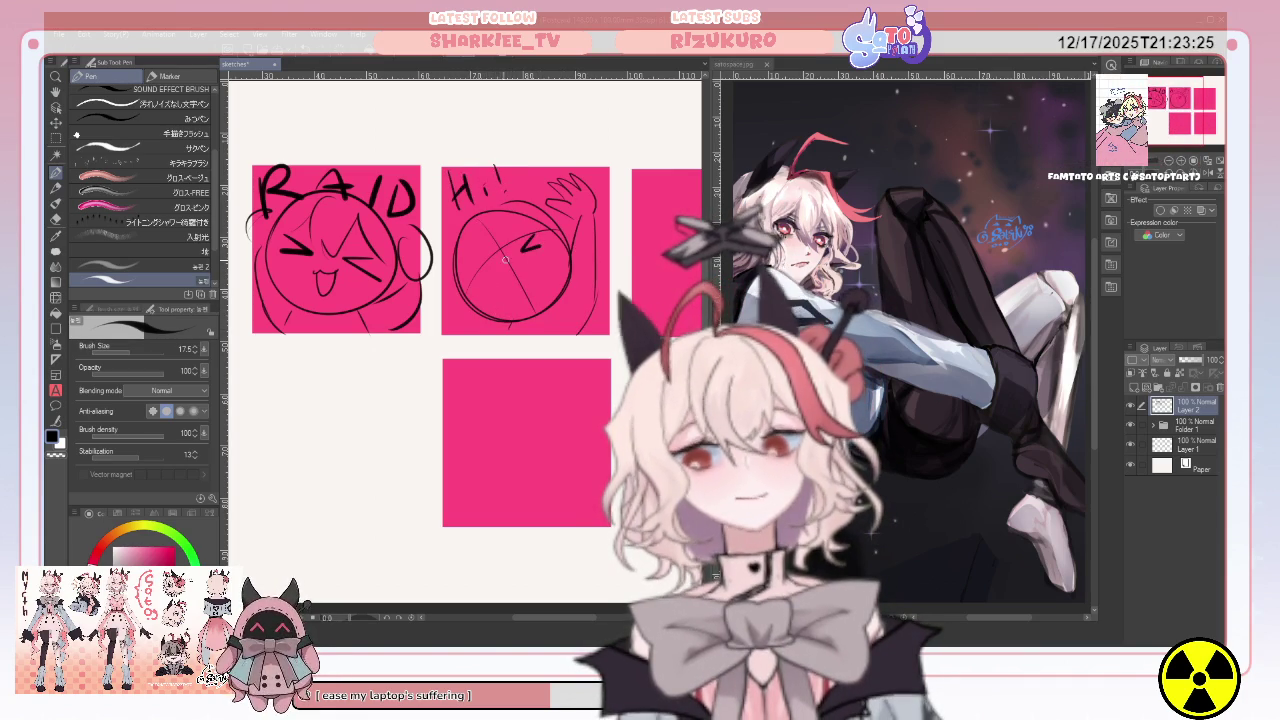
pyautogui.moveTo(470, 266); pyautogui.dragTo(497, 268)
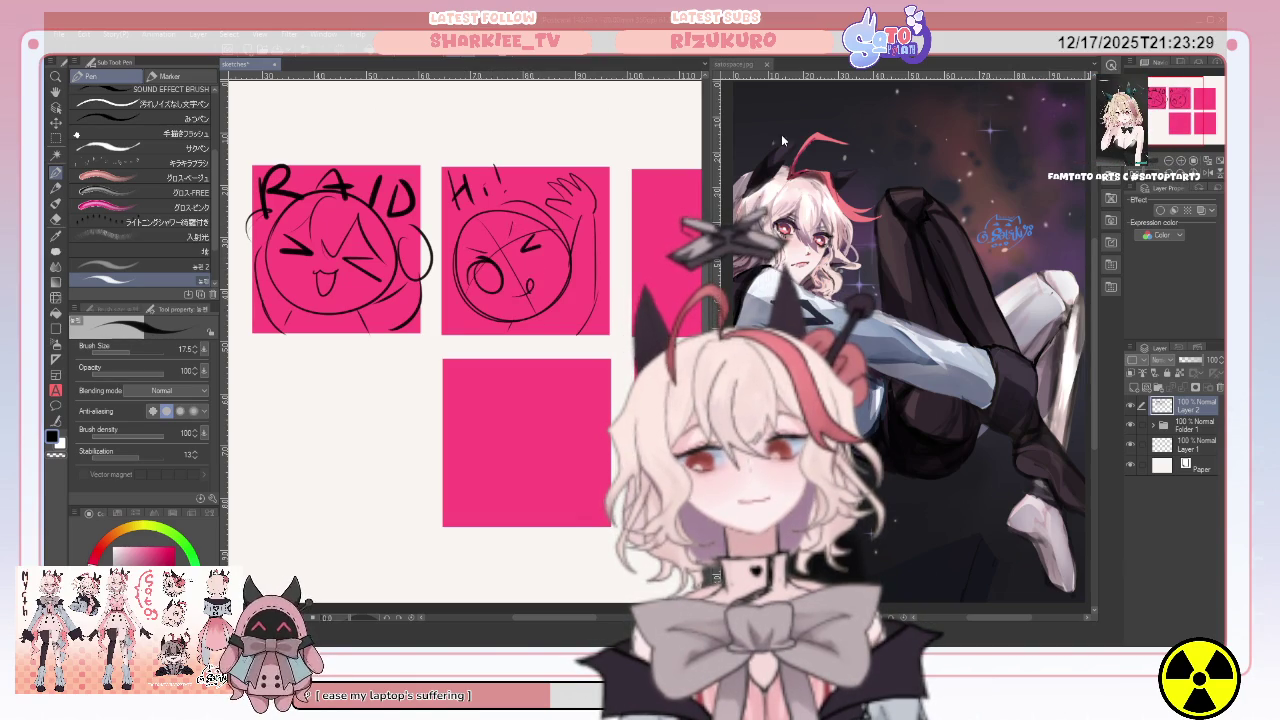
pyautogui.moveTo(460, 350); pyautogui.dragTo(300, 370)
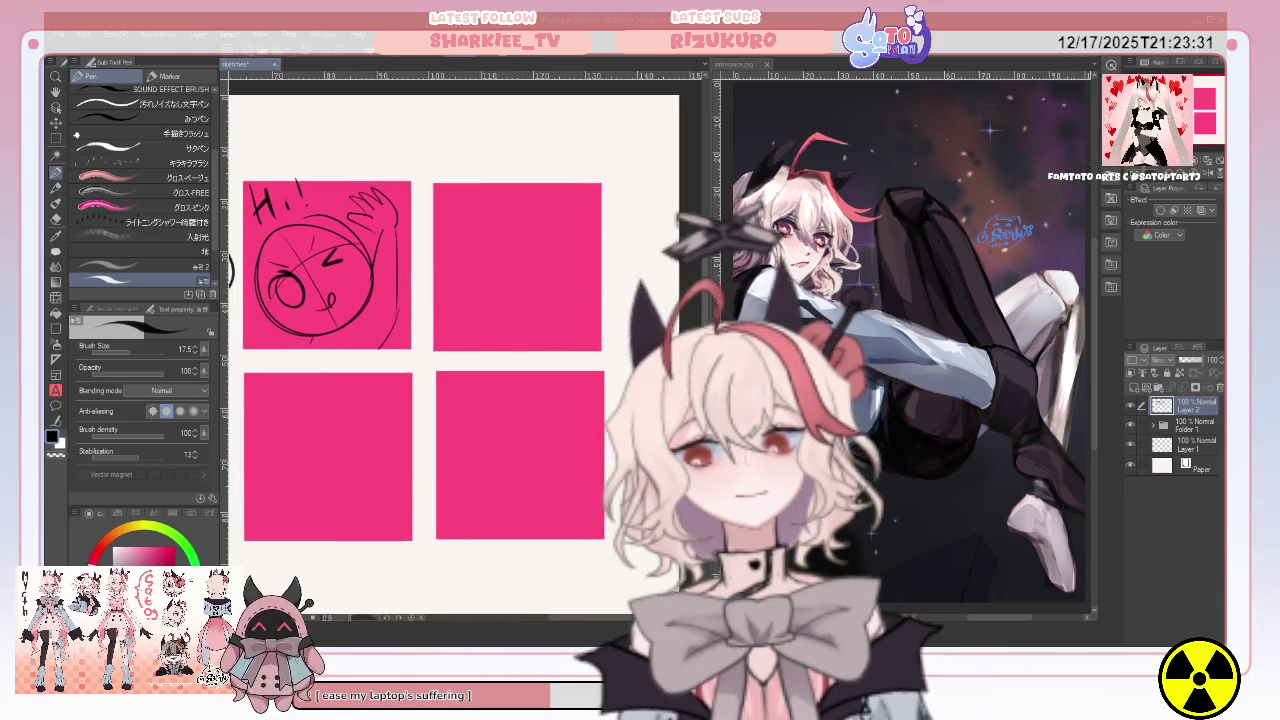
pyautogui.moveTo(460, 350); pyautogui.dragTo(470, 350)
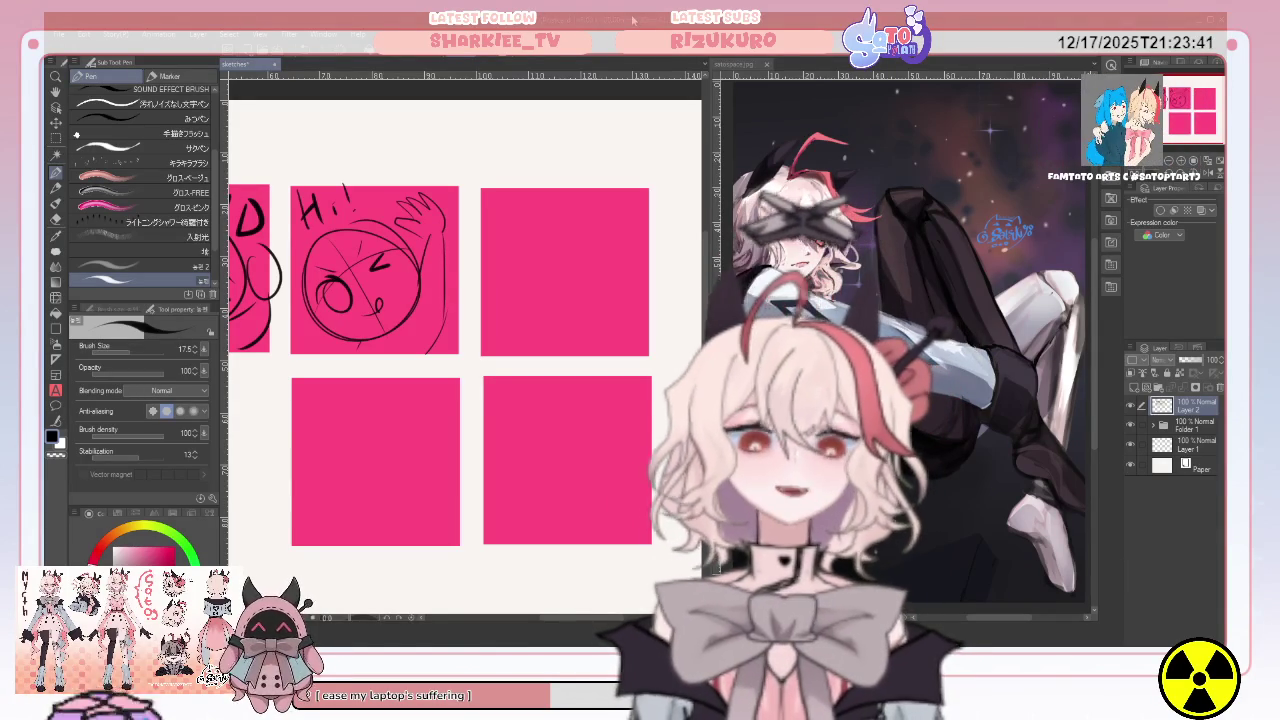
# Draw a head circle with a centre line in the third panel, undoing stray face strokes.
pyautogui.moveTo(525, 235); pyautogui.dragTo(511, 294)
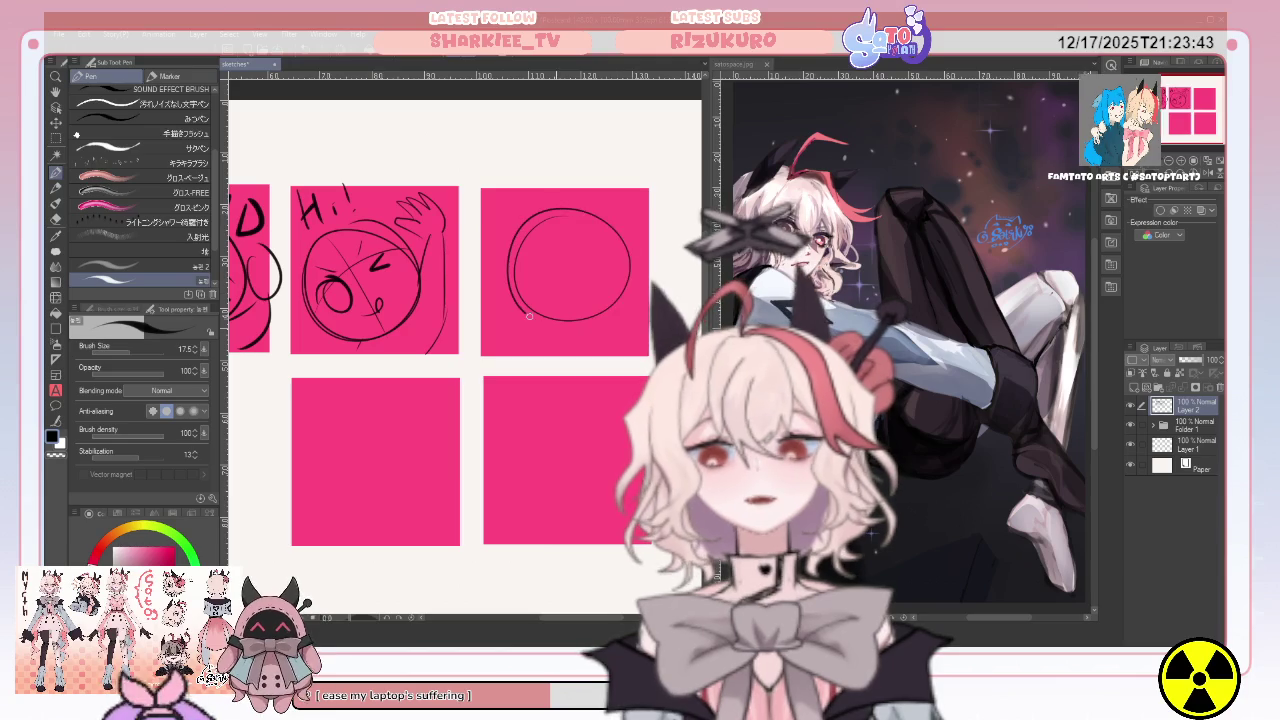
pyautogui.moveTo(556, 214); pyautogui.dragTo(569, 340)
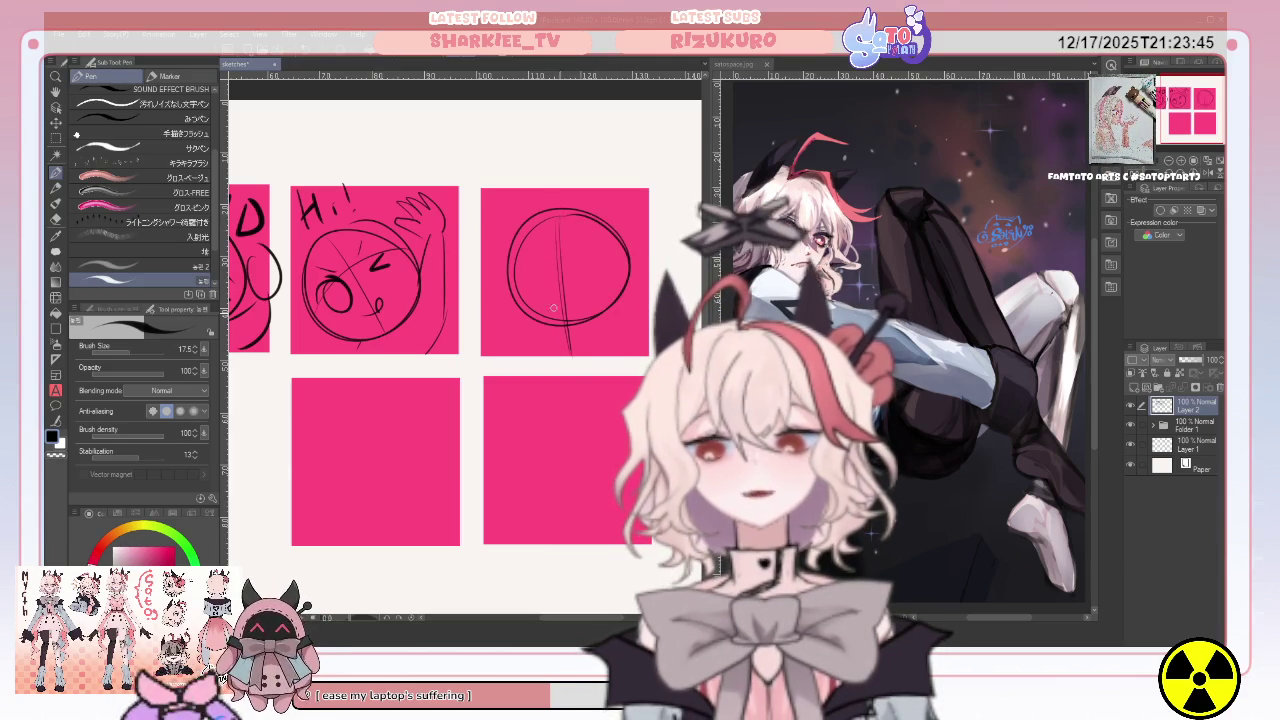
pyautogui.moveTo(516, 290); pyautogui.dragTo(552, 322)
pyautogui.moveTo(562, 272); pyautogui.dragTo(558, 322)
pyautogui.moveTo(518, 283); pyautogui.dragTo(540, 284)
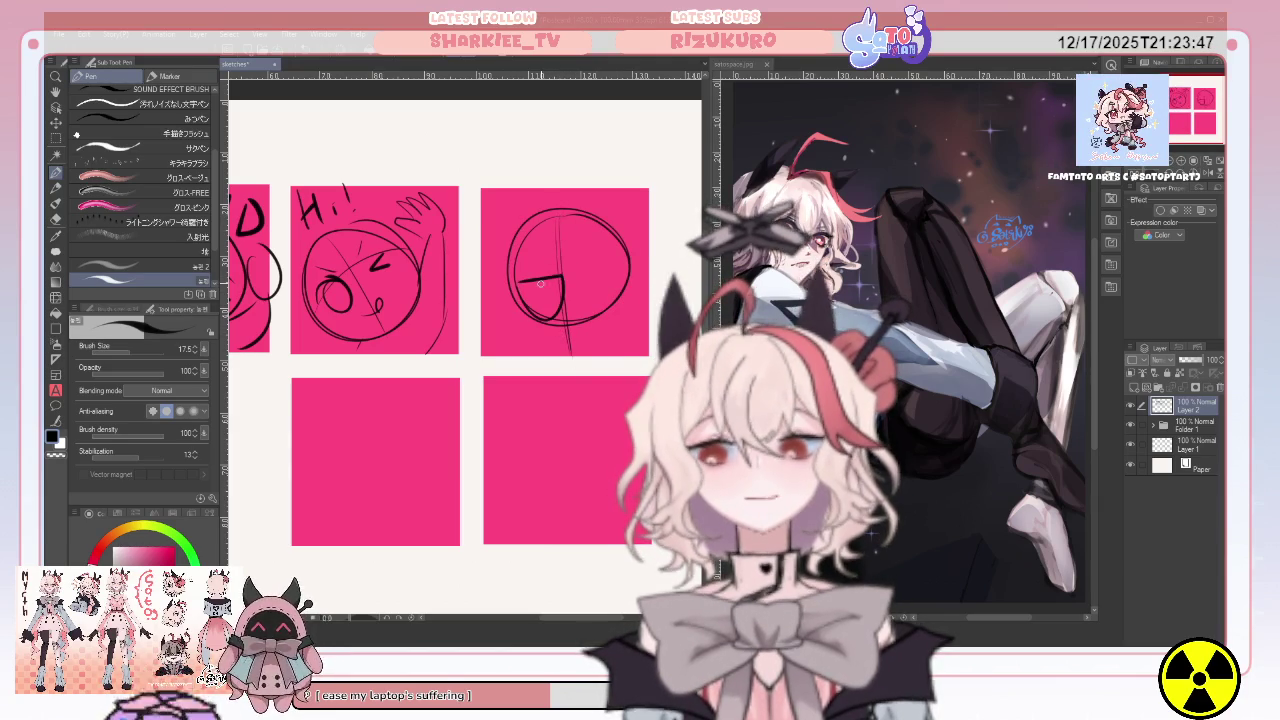
pyautogui.hotkey('ctrl', 'z')
pyautogui.hotkey('ctrl', 'z')
pyautogui.hotkey('ctrl', 'z')
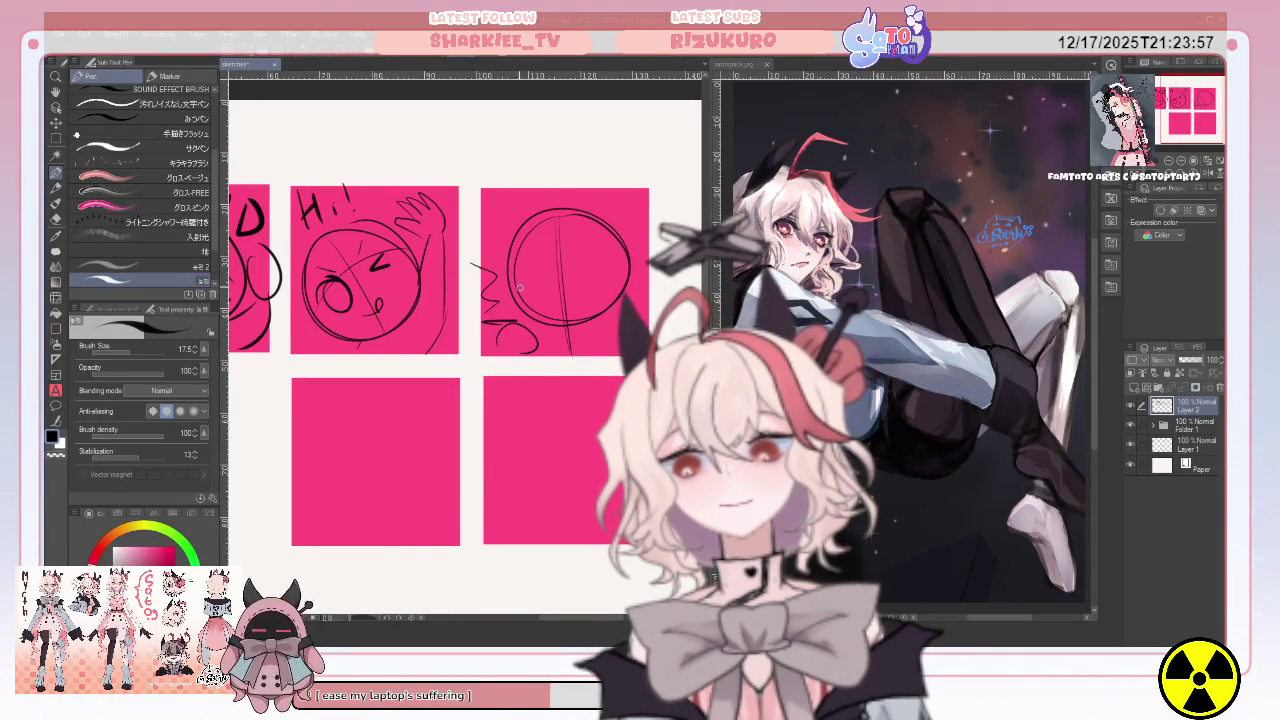
# Add two closed-eye lines to the face and begin a head outline in the lower-right panel.
pyautogui.moveTo(546, 288); pyautogui.dragTo(527, 287)
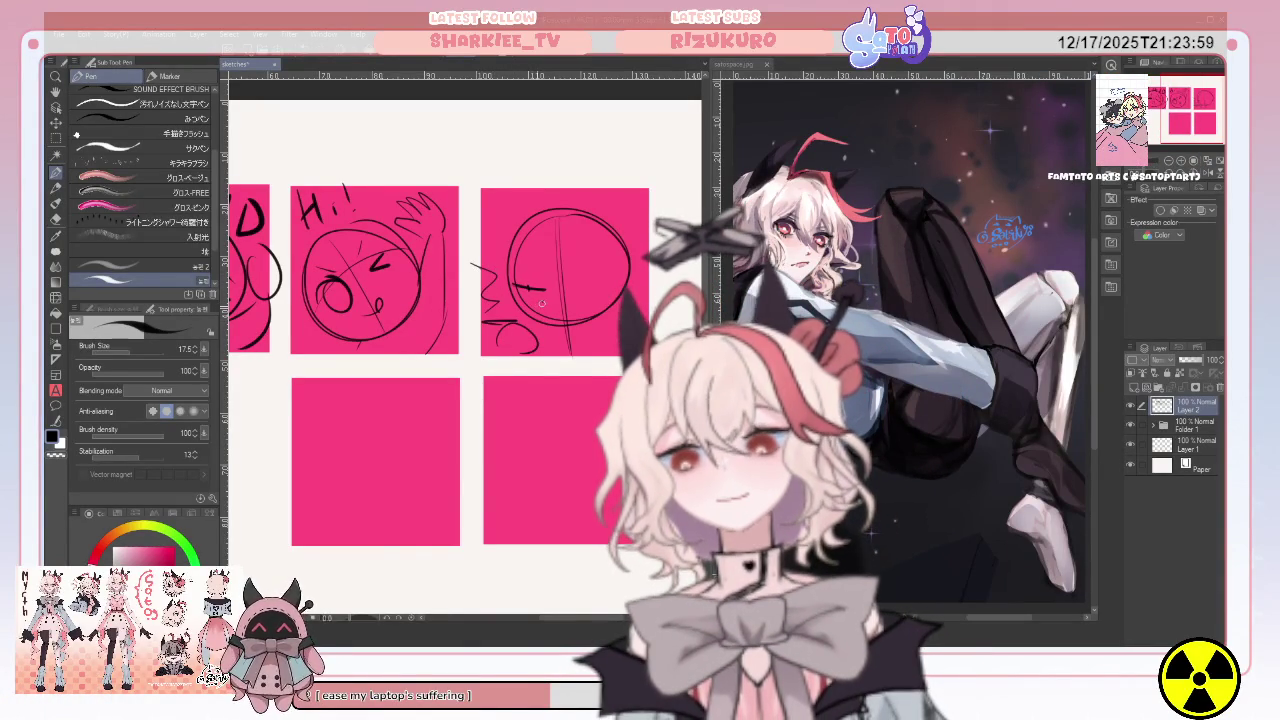
pyautogui.moveTo(572, 301); pyautogui.dragTo(605, 298)
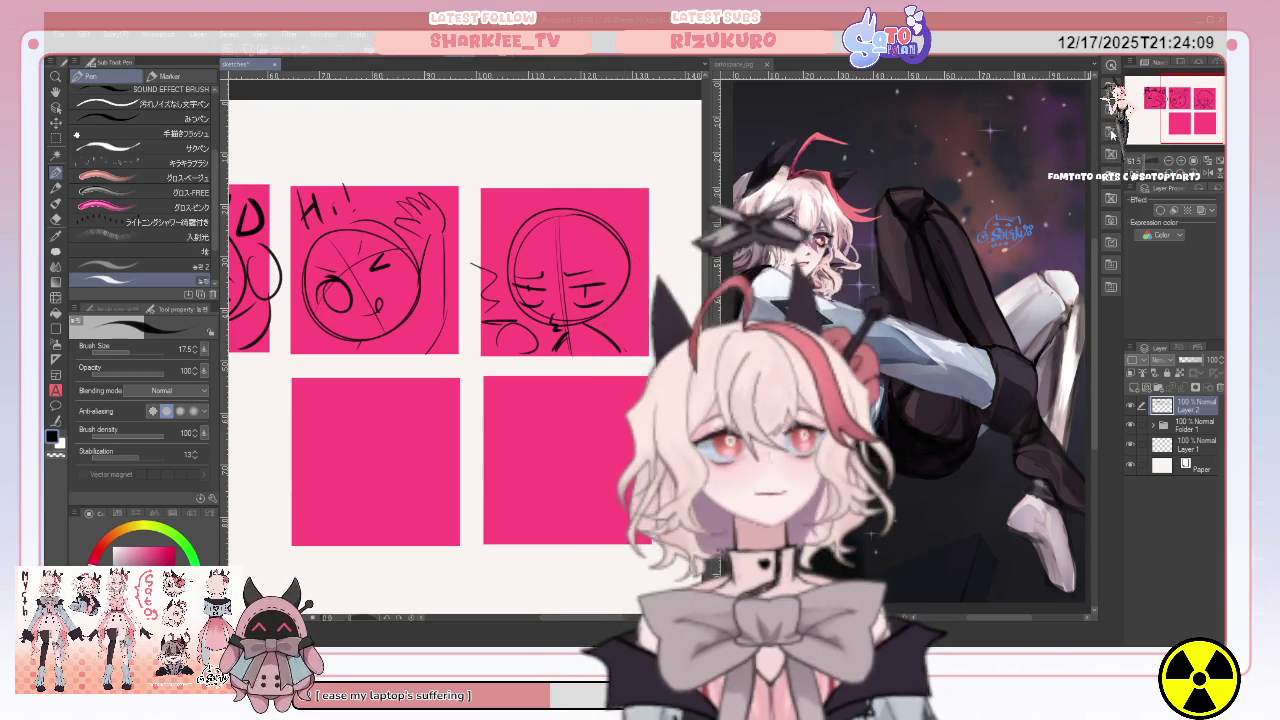
pyautogui.moveTo(450, 300)
pyautogui.mouseDown()
pyautogui.moveTo(522, 274)
pyautogui.moveTo(402, 292)
pyautogui.mouseUp()
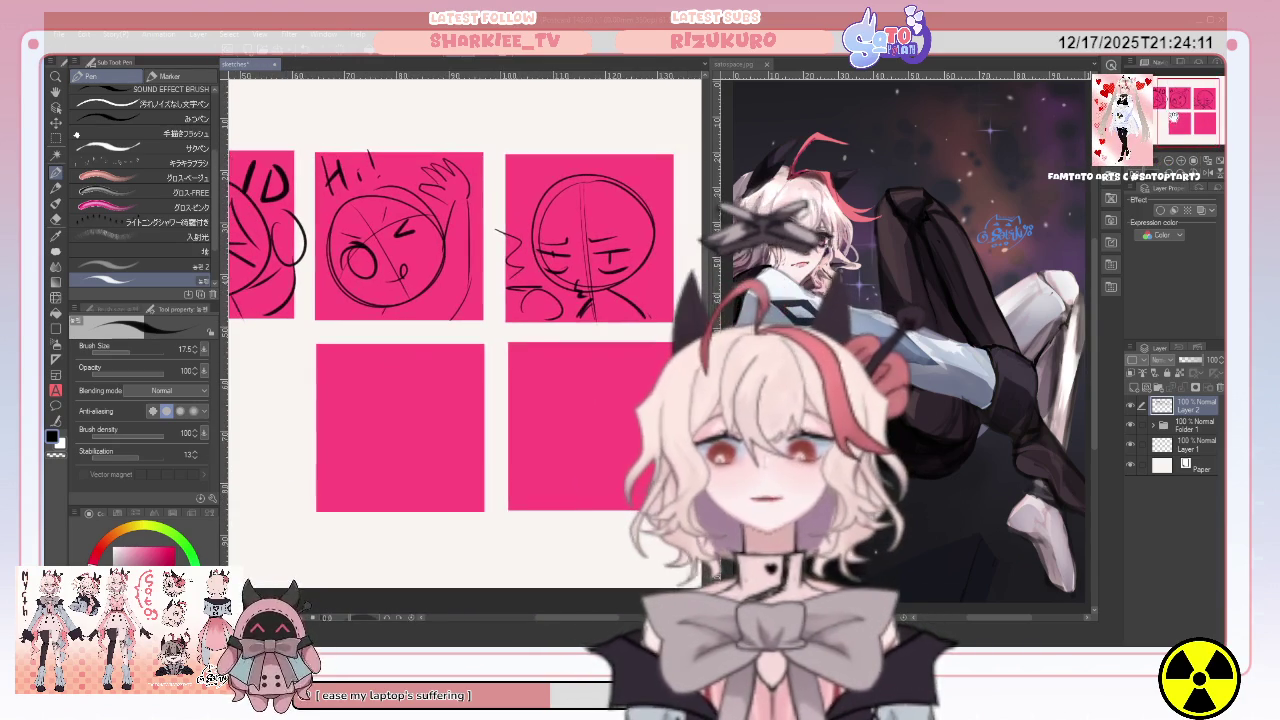
pyautogui.moveTo(534, 382); pyautogui.dragTo(556, 342)
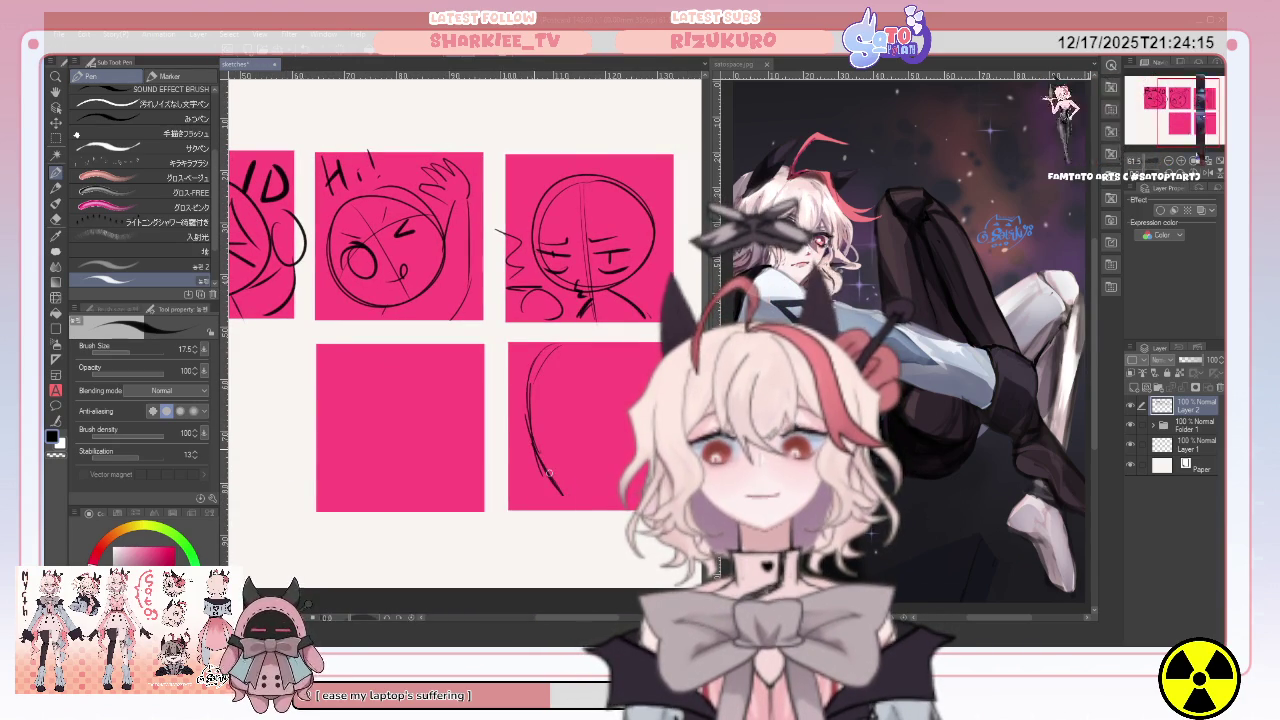
# Curve the head outline along the lower-right panel's bottom and add a short top stroke.
pyautogui.moveTo(548, 474); pyautogui.dragTo(617, 478)
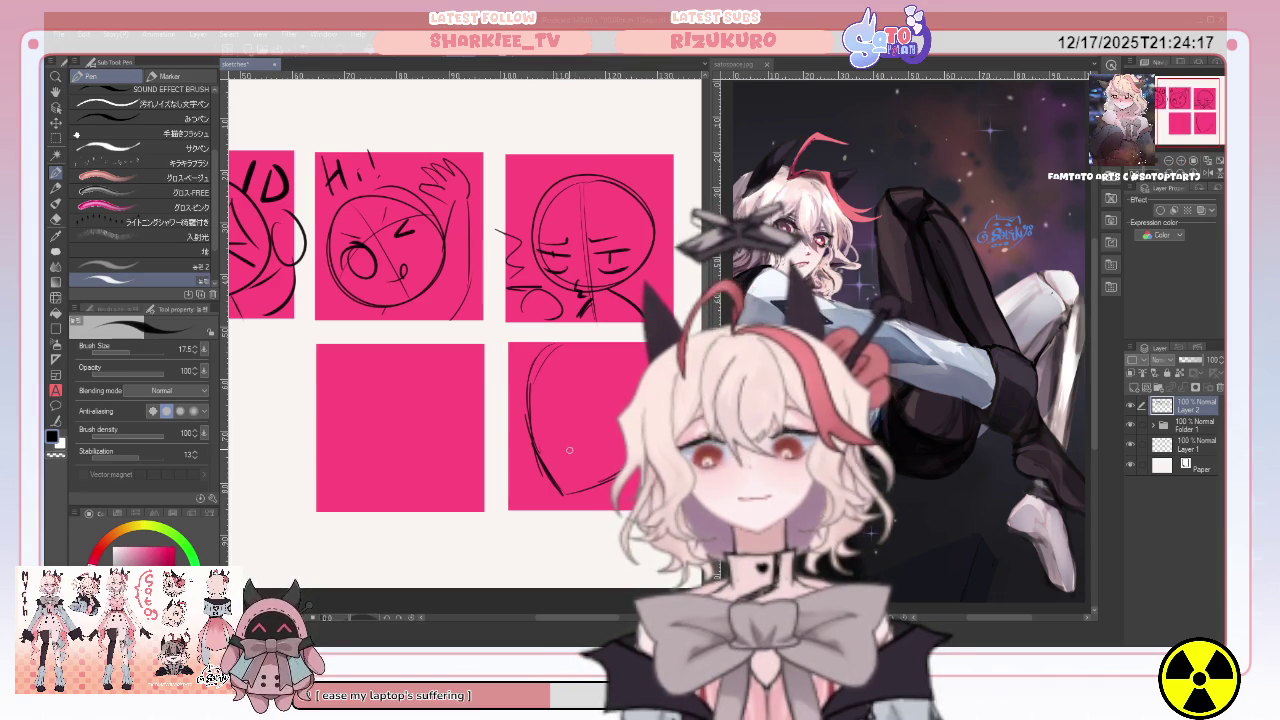
pyautogui.moveTo(560, 449); pyautogui.dragTo(614, 423)
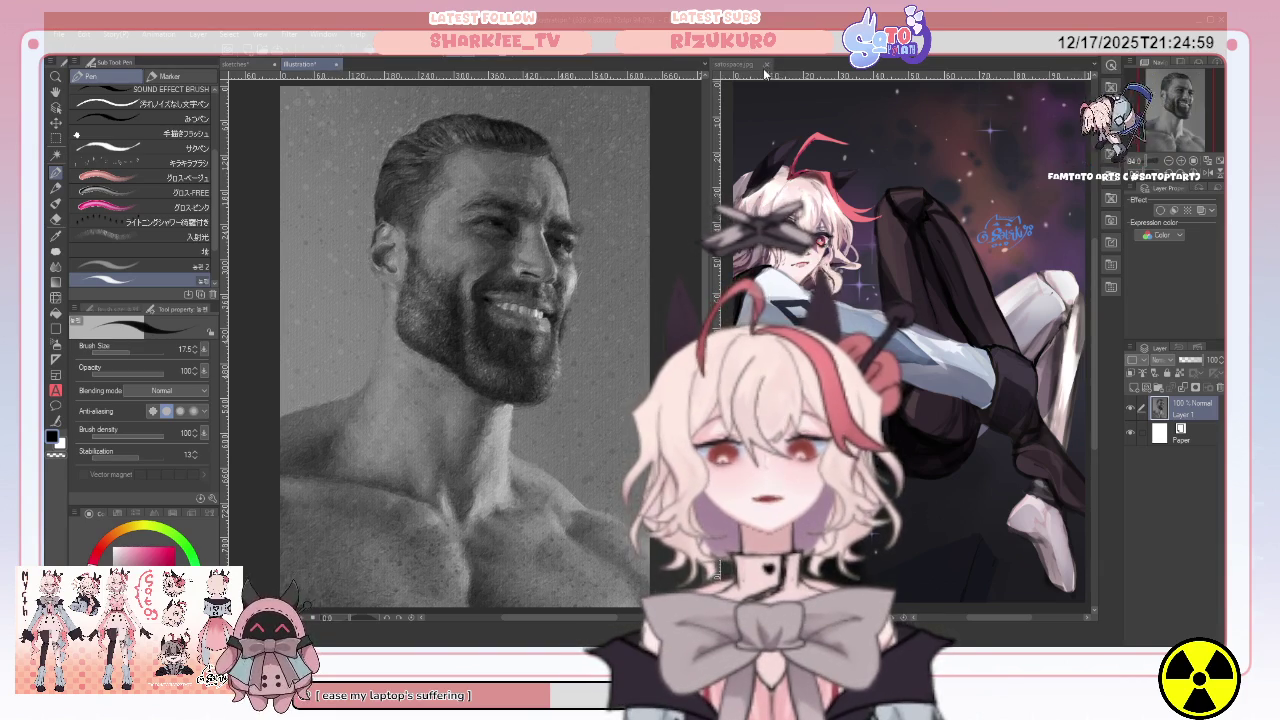
# Dock the bearded man photo beside the sketches and erase the old head strokes.
pyautogui.moveTo(767, 74); pyautogui.dragTo(790, 64)
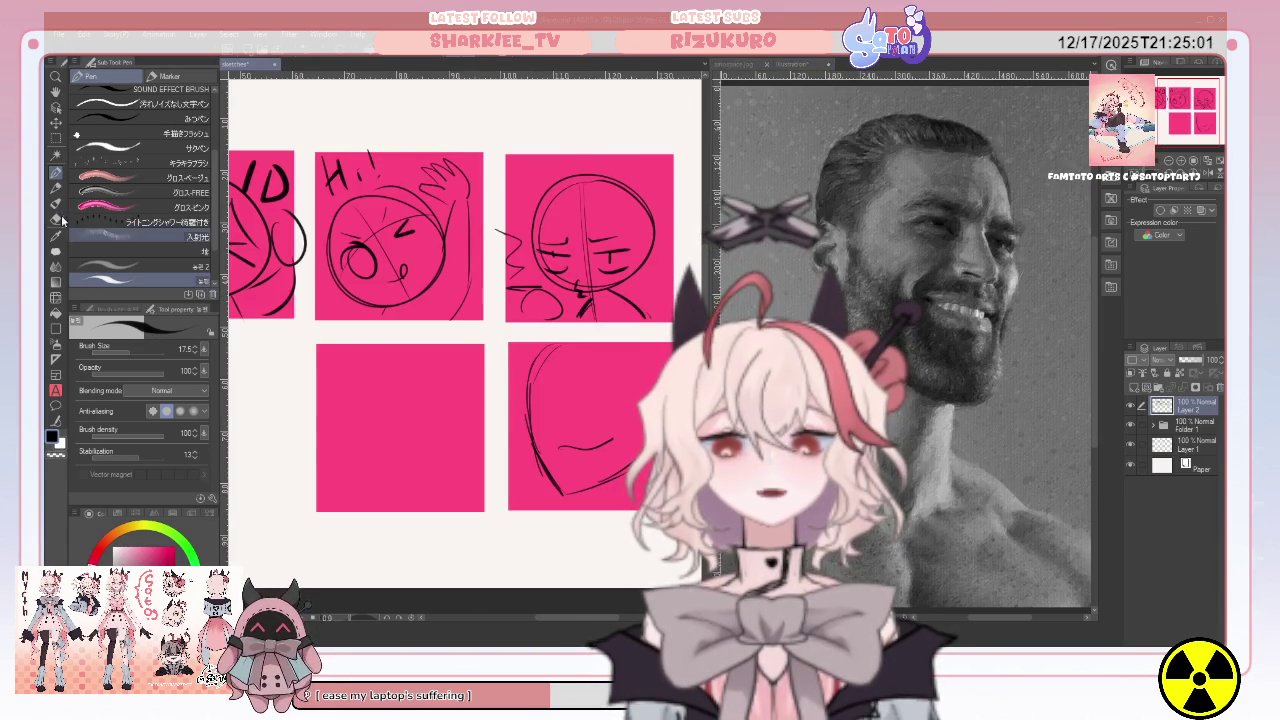
pyautogui.press('e')
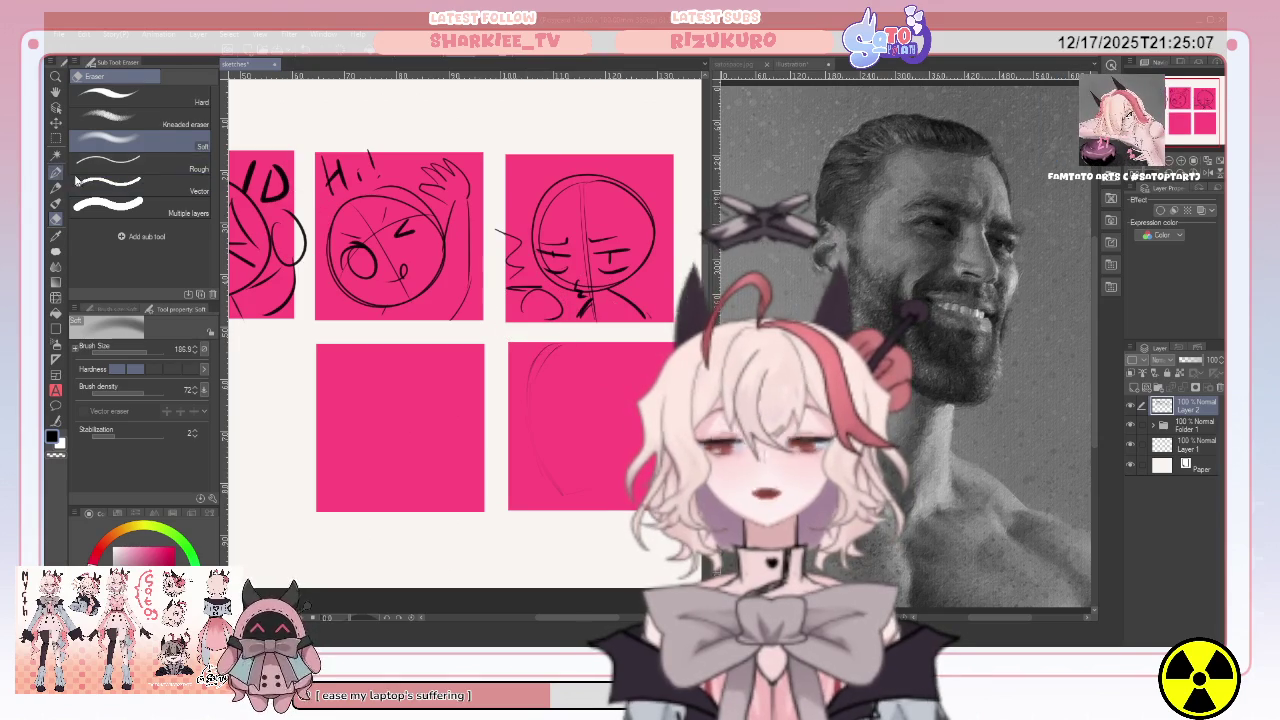
pyautogui.press('p')
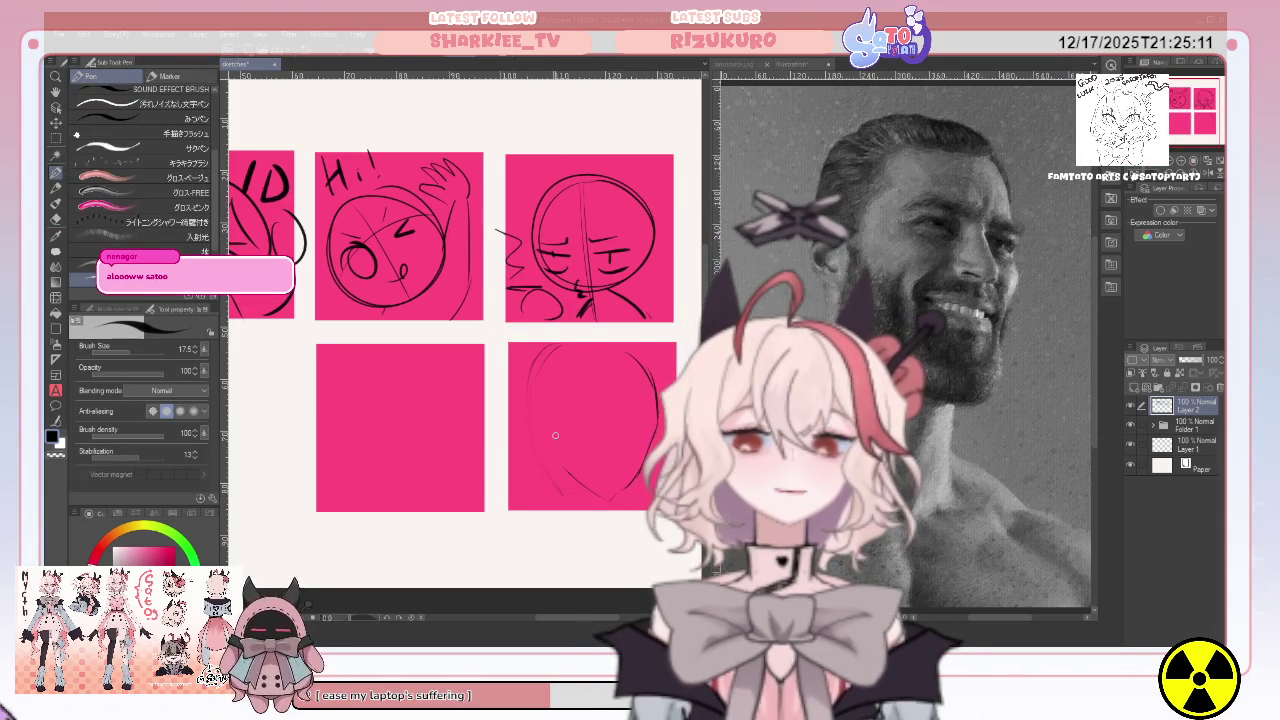
# Redraw the square-jawed head with jaw curve, face side and top strokes in the lower-right panel.
pyautogui.moveTo(555, 418)
pyautogui.mouseDown()
pyautogui.moveTo(552, 465)
pyautogui.moveTo(612, 495)
pyautogui.mouseUp()
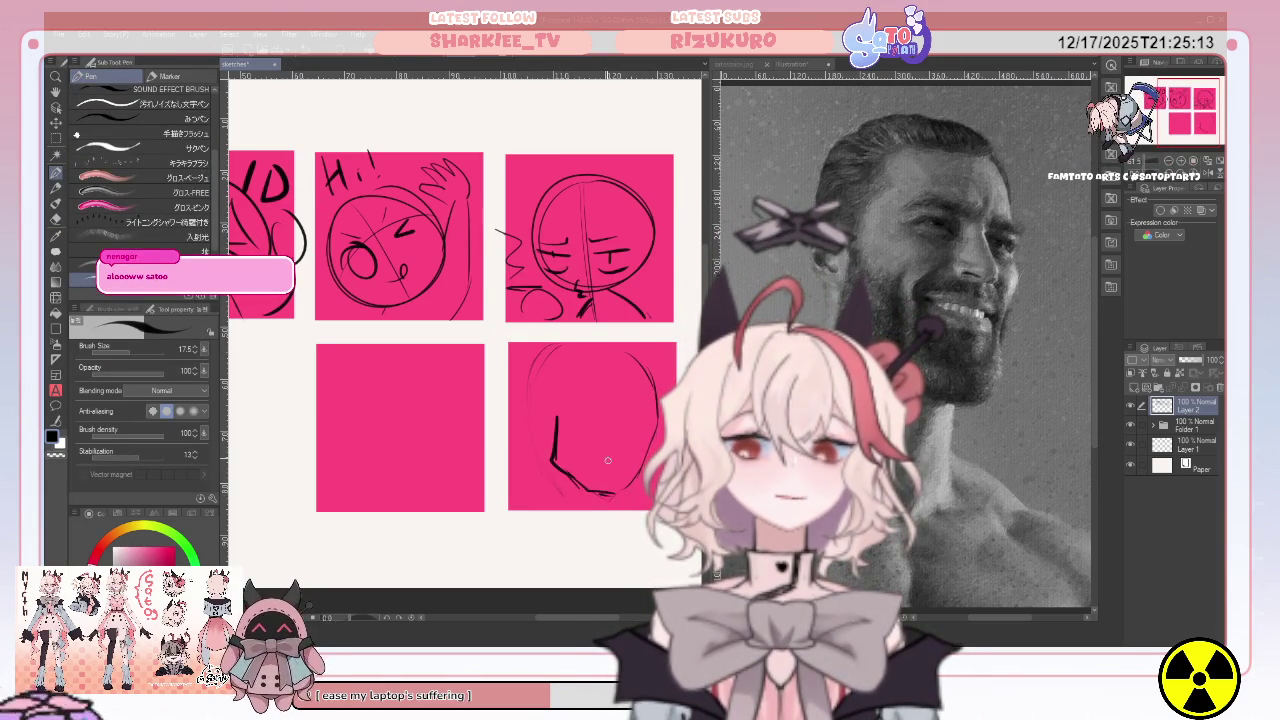
pyautogui.moveTo(643, 364); pyautogui.dragTo(611, 500)
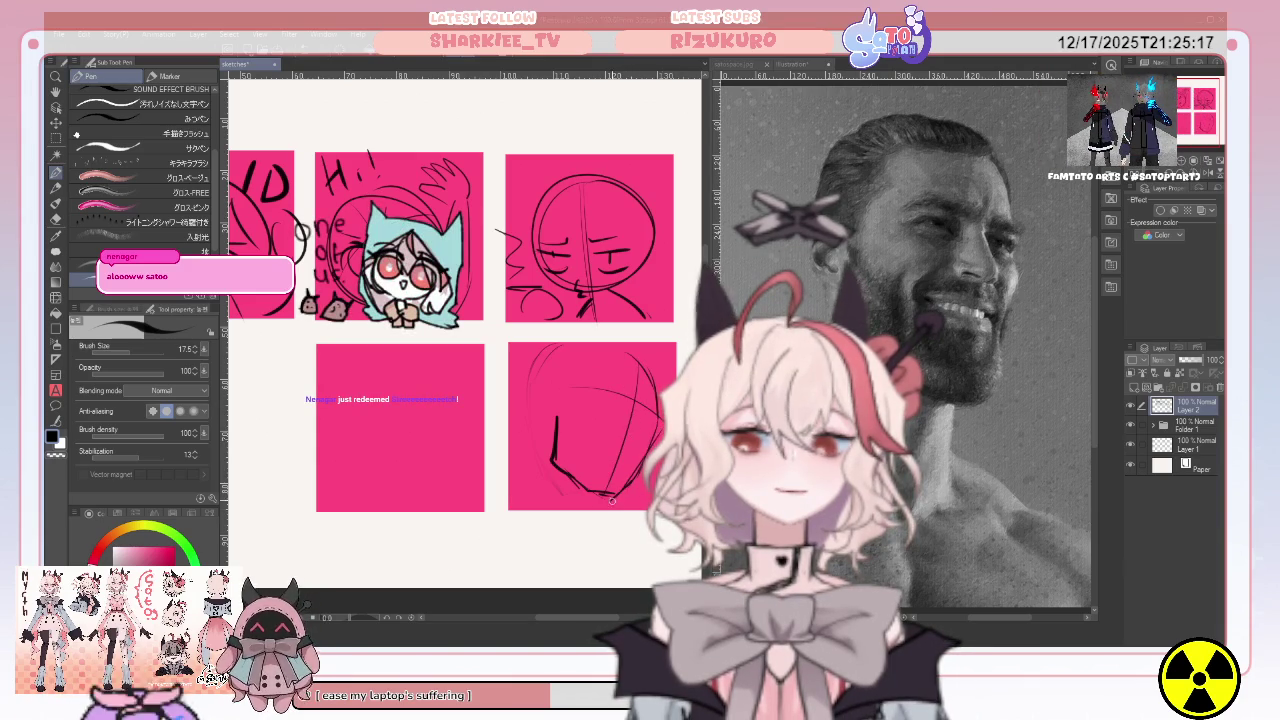
pyautogui.moveTo(534, 416); pyautogui.dragTo(526, 505)
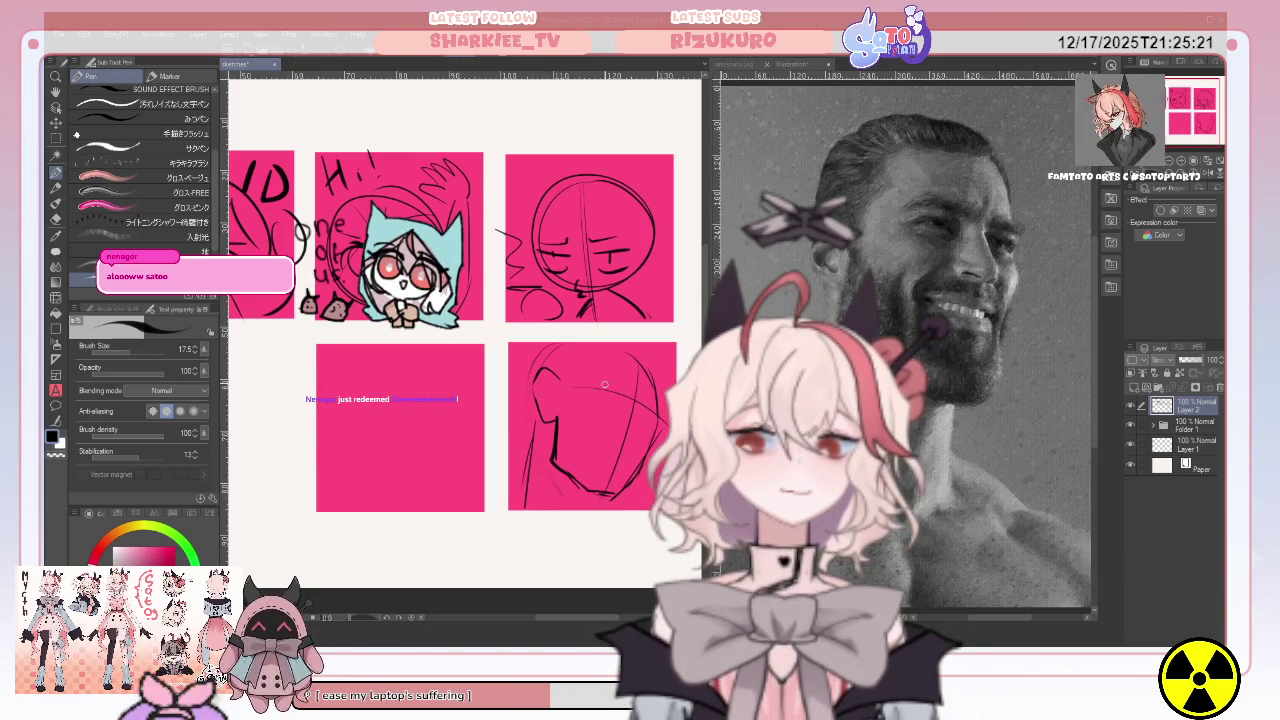
pyautogui.moveTo(592, 385); pyautogui.dragTo(655, 408)
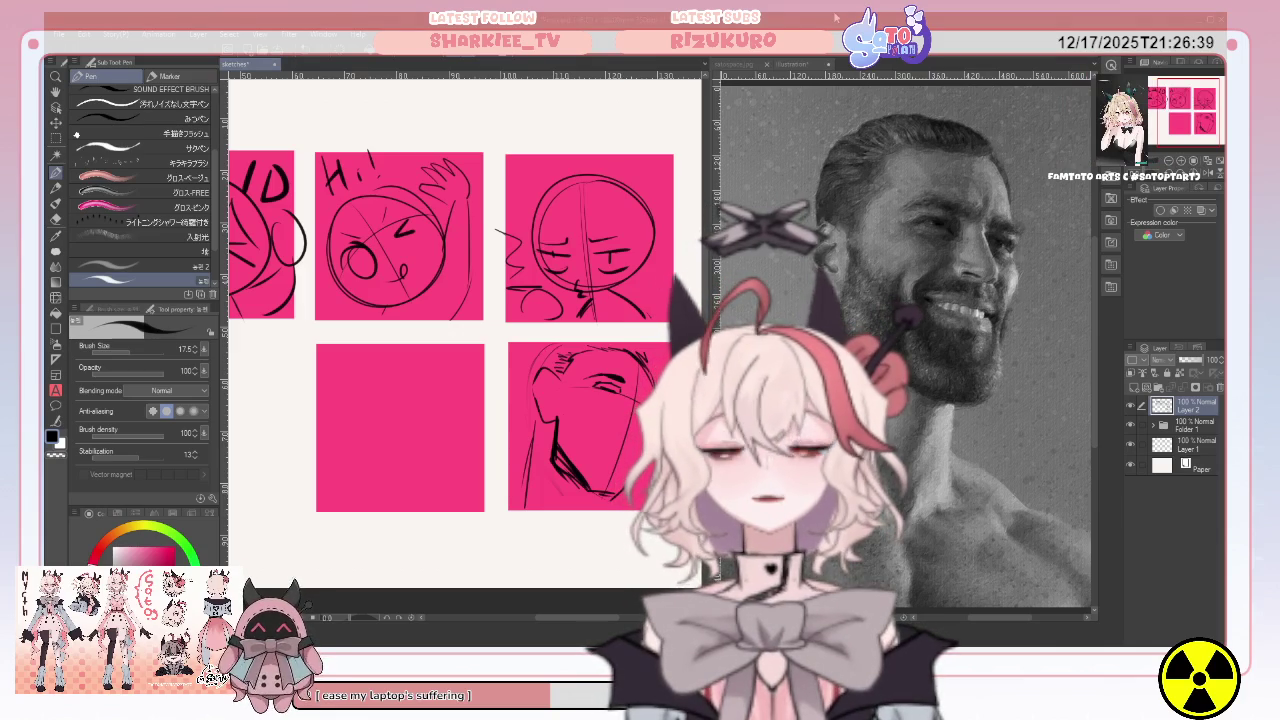
# Fade the photo layer to 38% opacity and add a new tracing layer.
pyautogui.click(1185, 360)
pyautogui.moveTo(1185, 360); pyautogui.dragTo(1190, 360)
pyautogui.click(1133, 387)
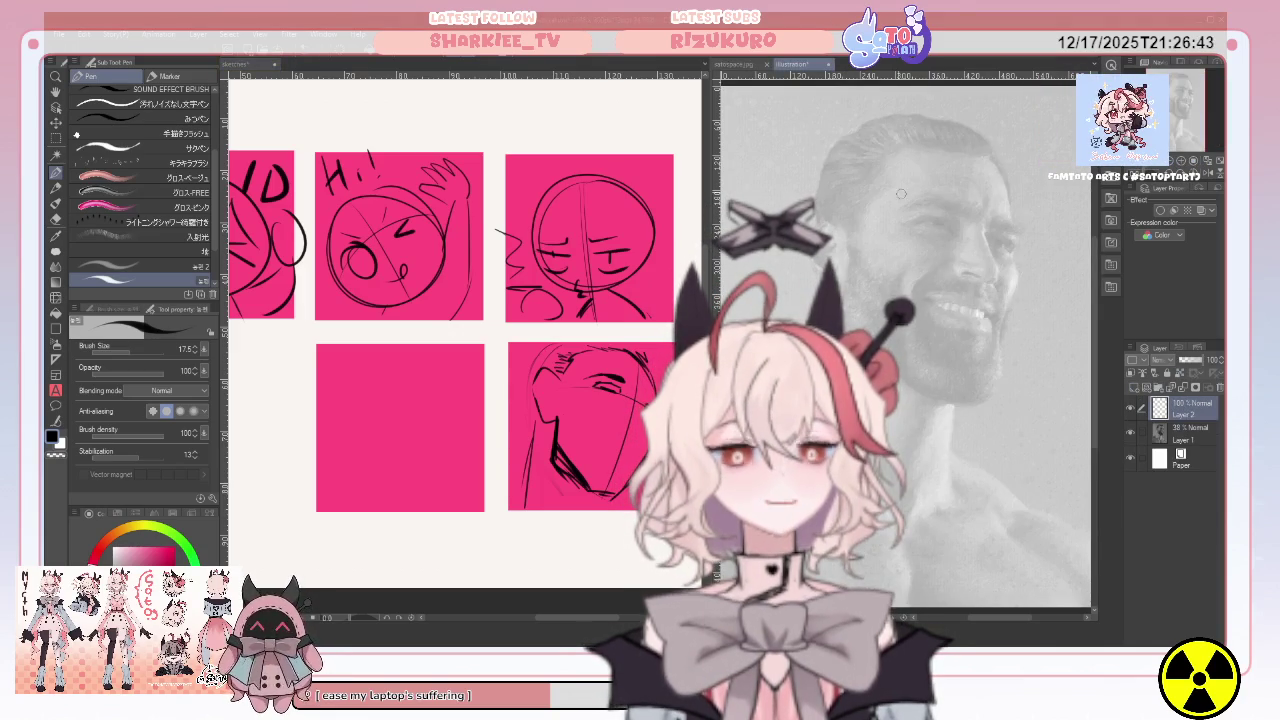
# Trace the head crown, jaw, cross line, neck, eye and nose over the photo.
pyautogui.moveTo(830, 220)
pyautogui.mouseDown()
pyautogui.moveTo(965, 150)
pyautogui.moveTo(826, 250)
pyautogui.mouseUp()
pyautogui.moveTo(996, 180); pyautogui.dragTo(960, 395)
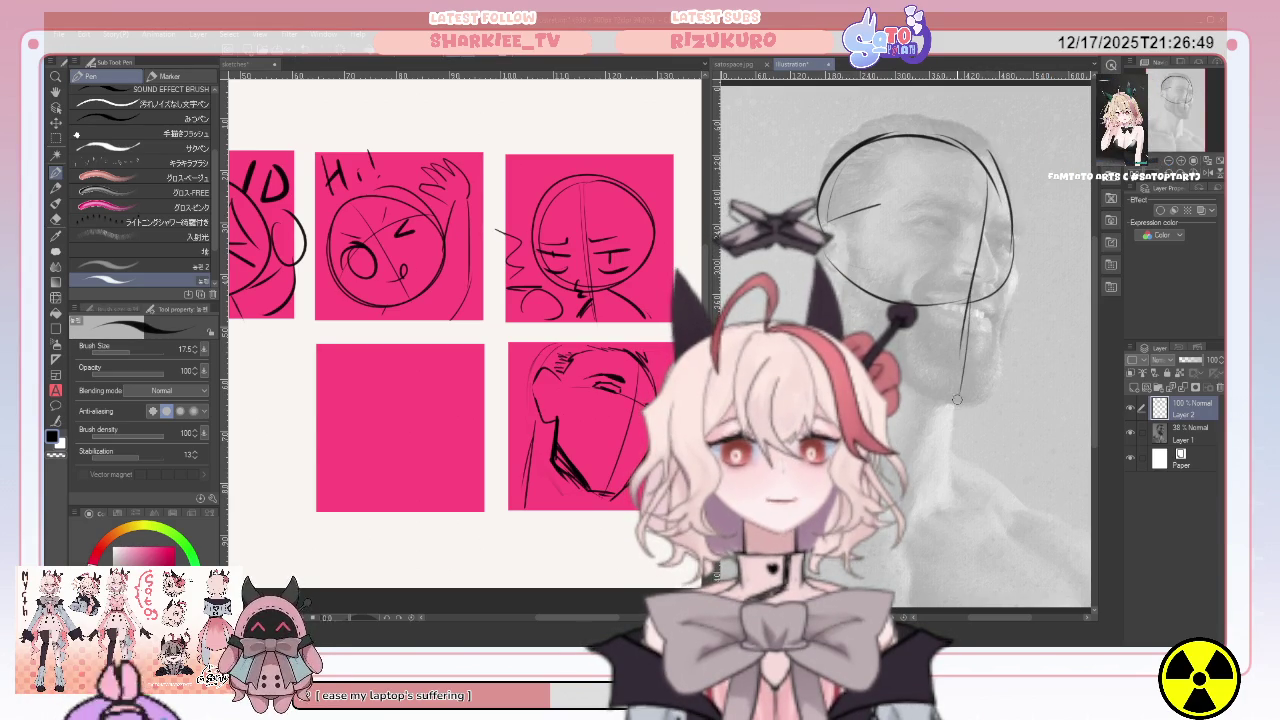
pyautogui.moveTo(1009, 282); pyautogui.dragTo(980, 385)
pyautogui.moveTo(848, 266)
pyautogui.mouseDown()
pyautogui.moveTo(840, 300)
pyautogui.moveTo(932, 385)
pyautogui.moveTo(985, 388)
pyautogui.mouseUp()
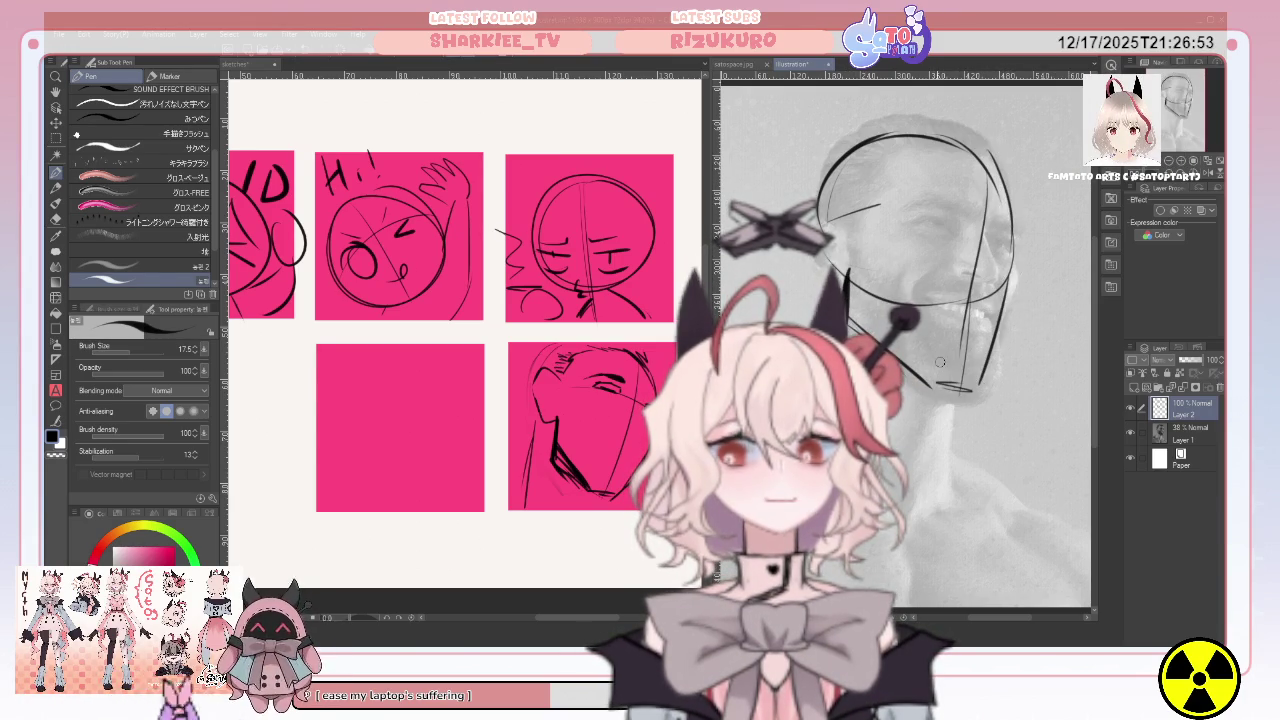
pyautogui.moveTo(960, 220); pyautogui.dragTo(1033, 258)
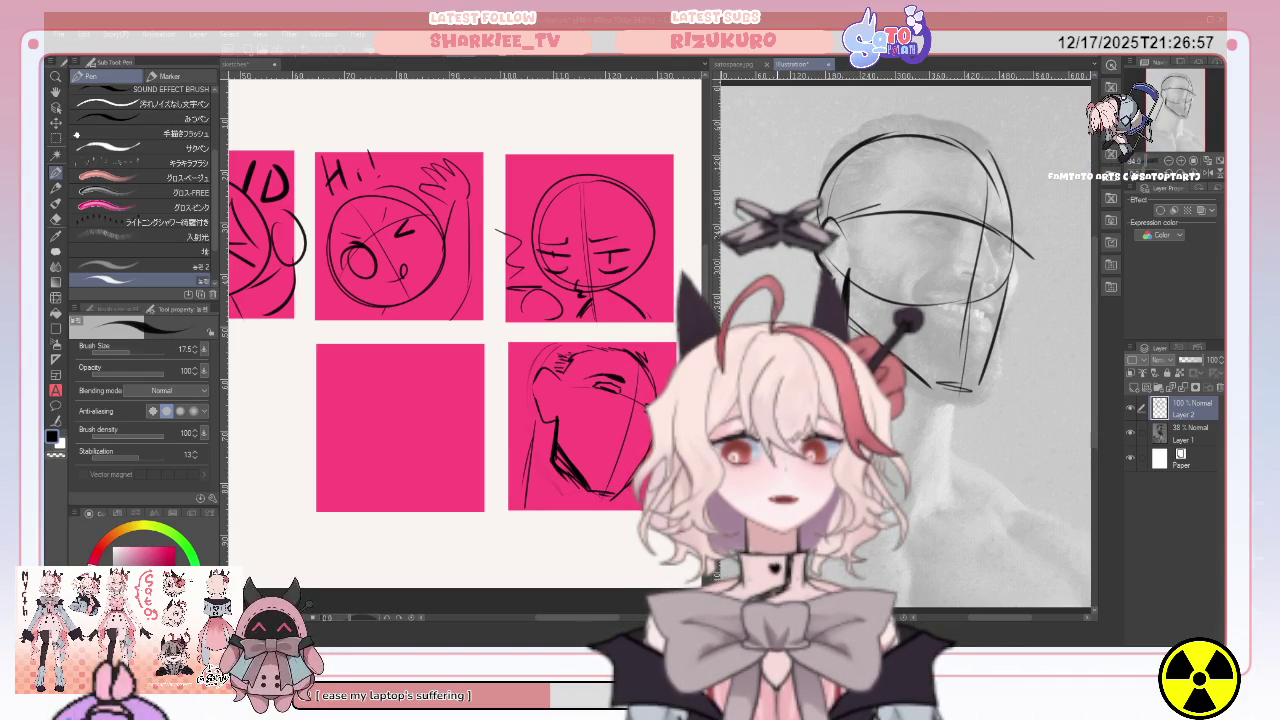
pyautogui.moveTo(970, 456)
pyautogui.mouseDown()
pyautogui.moveTo(1033, 514)
pyautogui.moveTo(912, 526)
pyautogui.mouseUp()
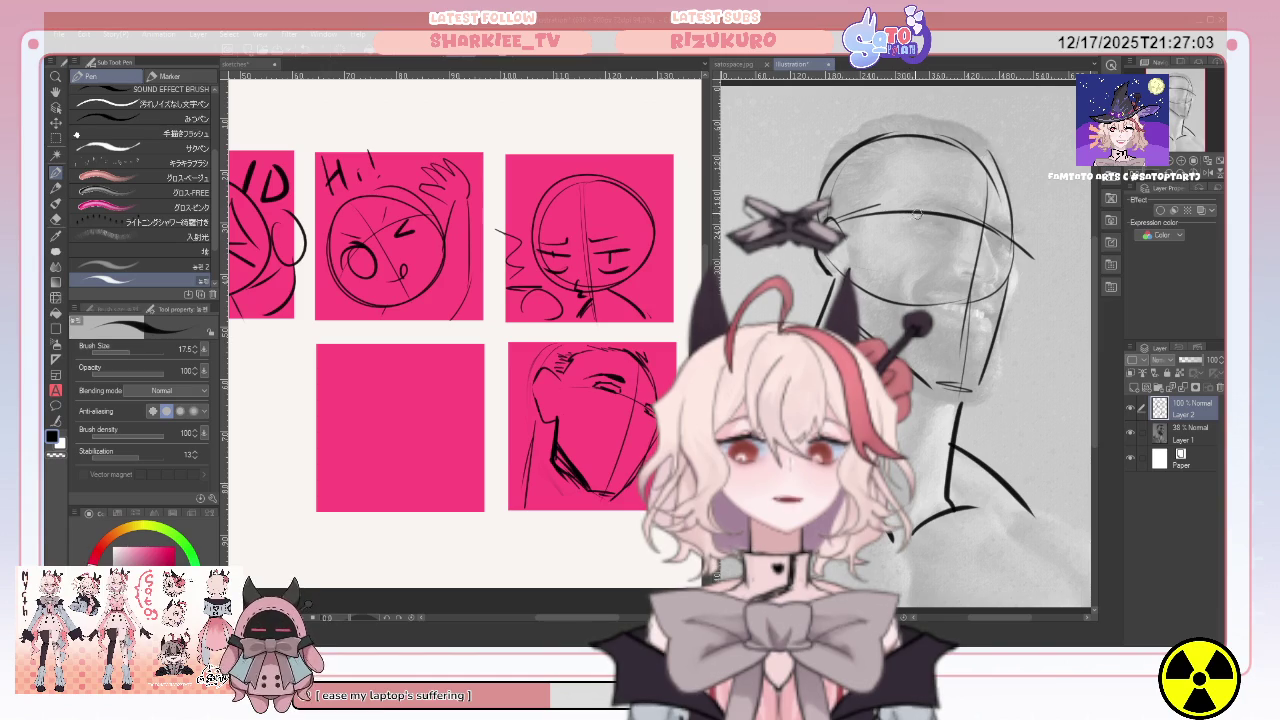
pyautogui.moveTo(940, 222); pyautogui.dragTo(906, 222)
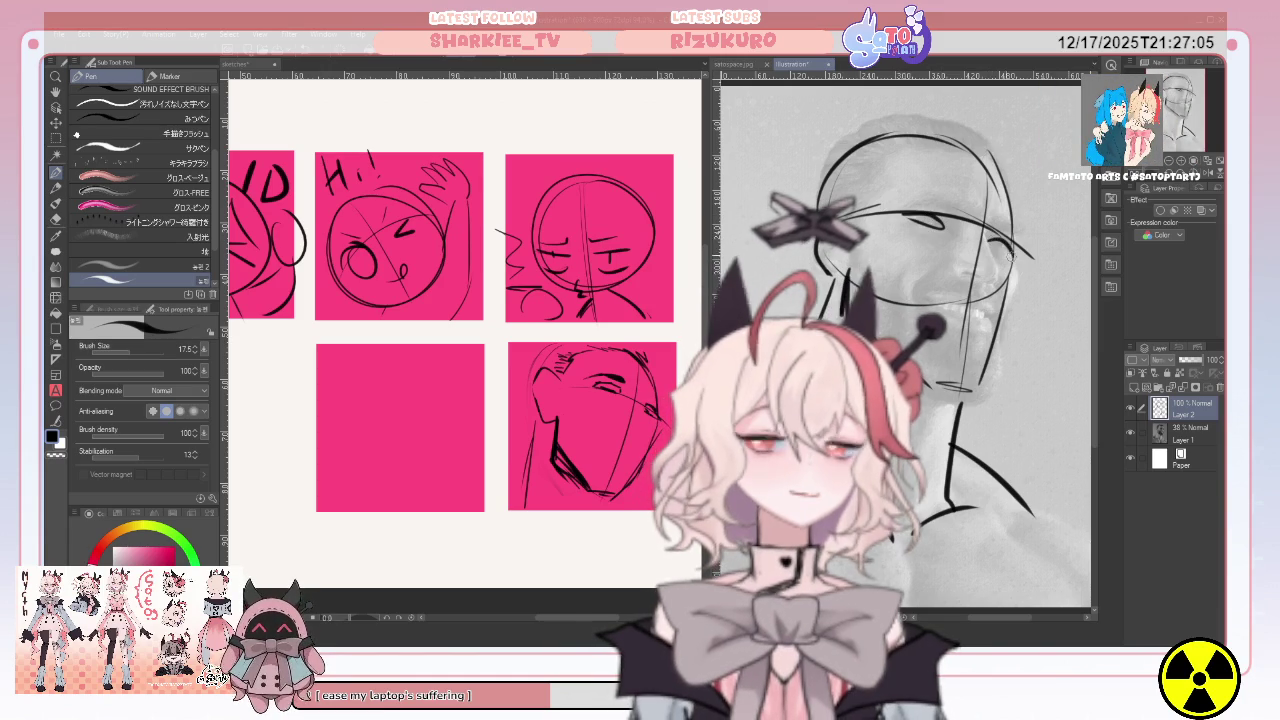
pyautogui.moveTo(990, 237); pyautogui.dragTo(982, 281)
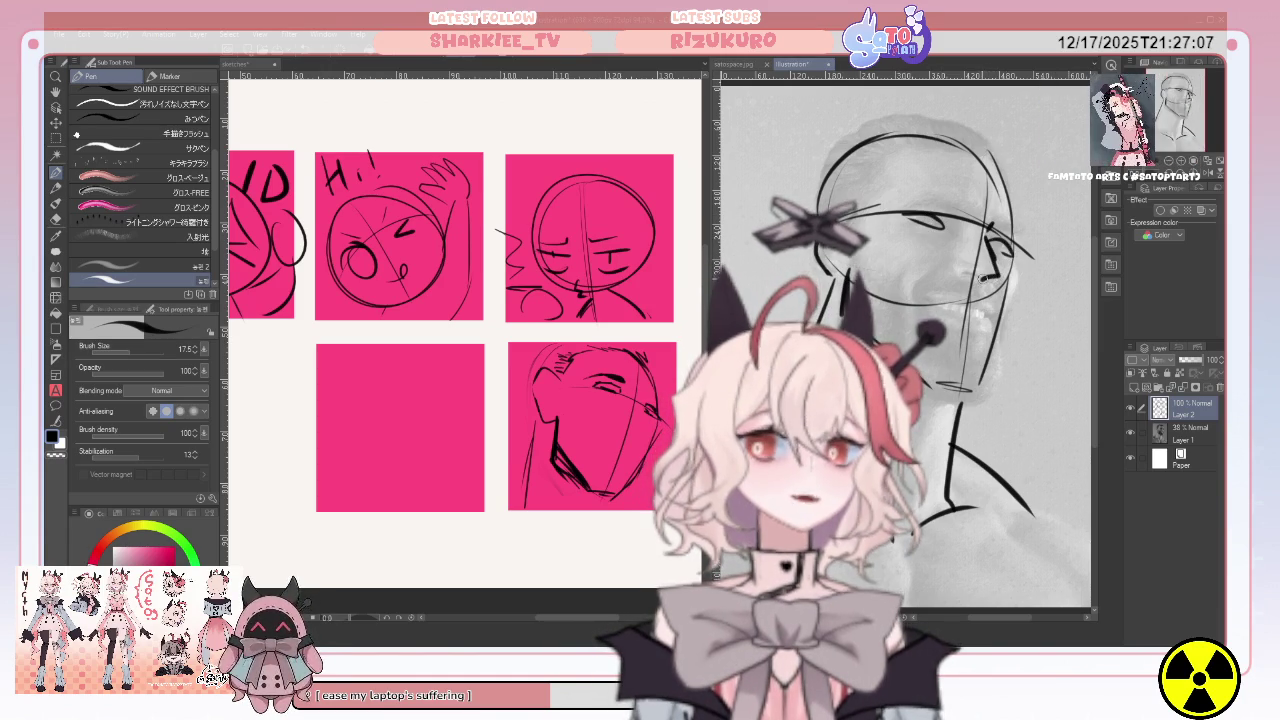
pyautogui.click(632, 398)
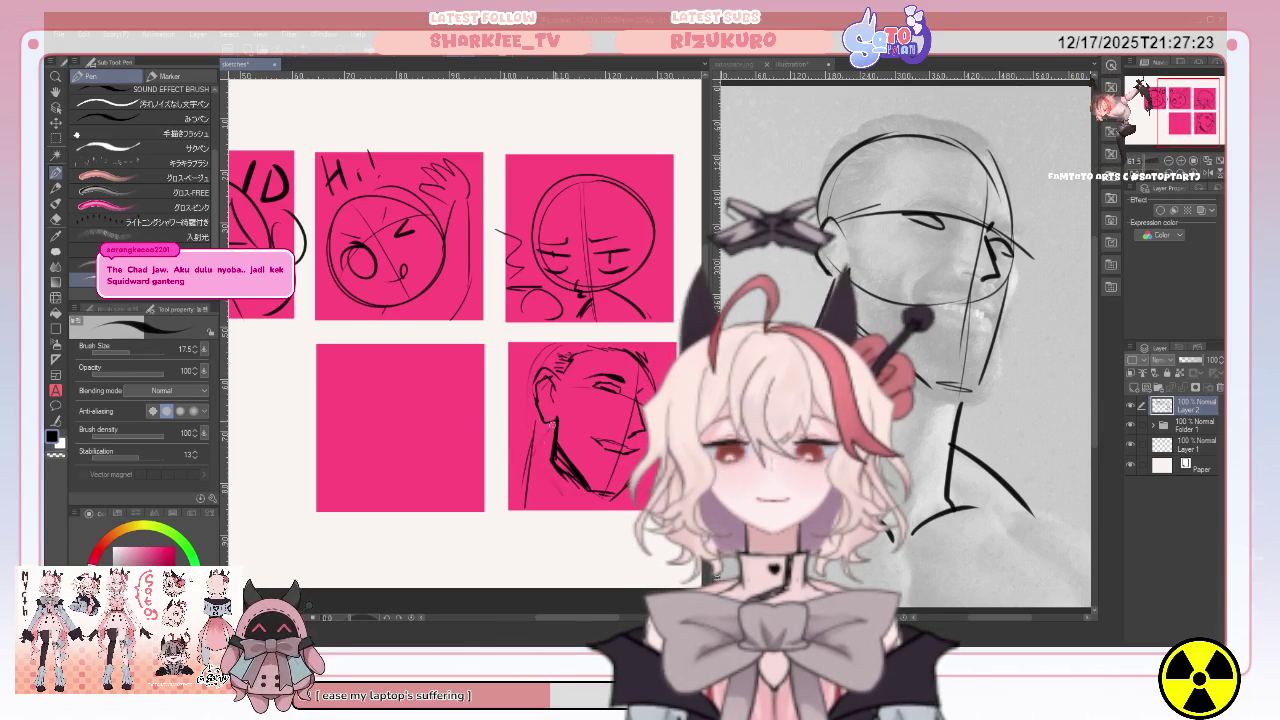
# Add a jaw line to the bottom-right face sketch and a mouth line on the portrait.
pyautogui.moveTo(543, 442); pyautogui.dragTo(512, 506)
pyautogui.click(980, 313)
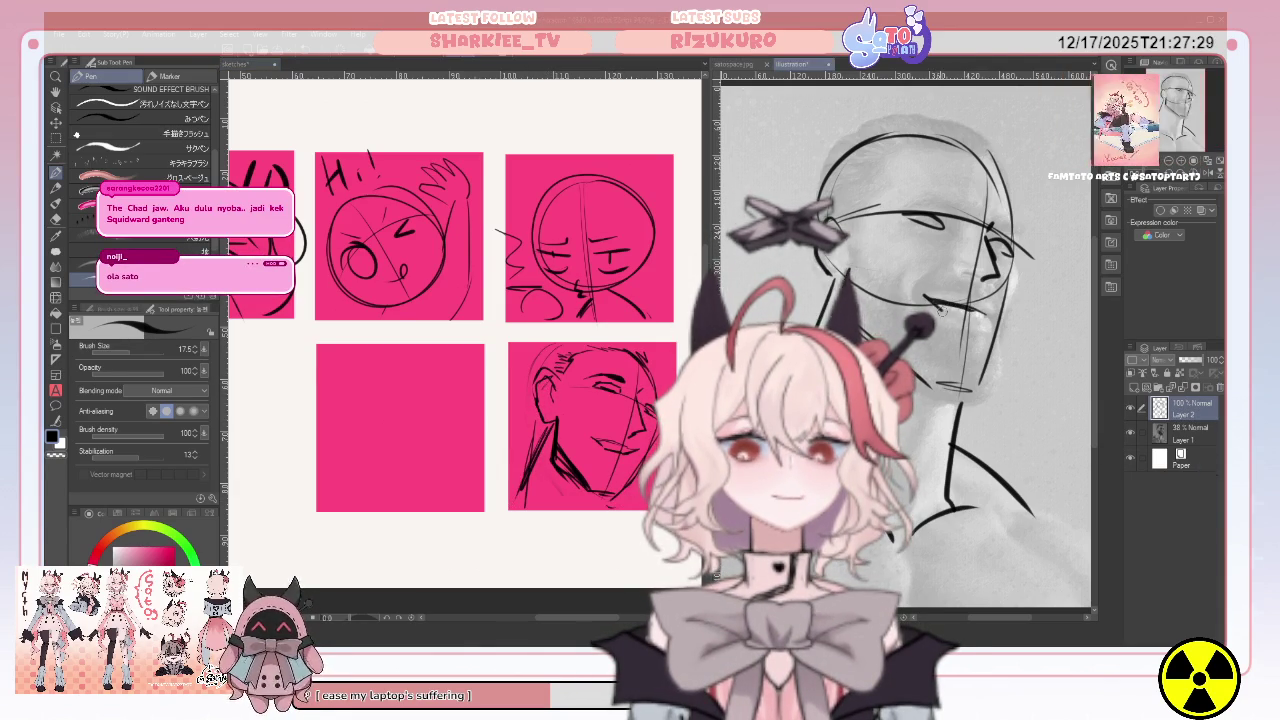
pyautogui.moveTo(930, 305); pyautogui.dragTo(972, 318)
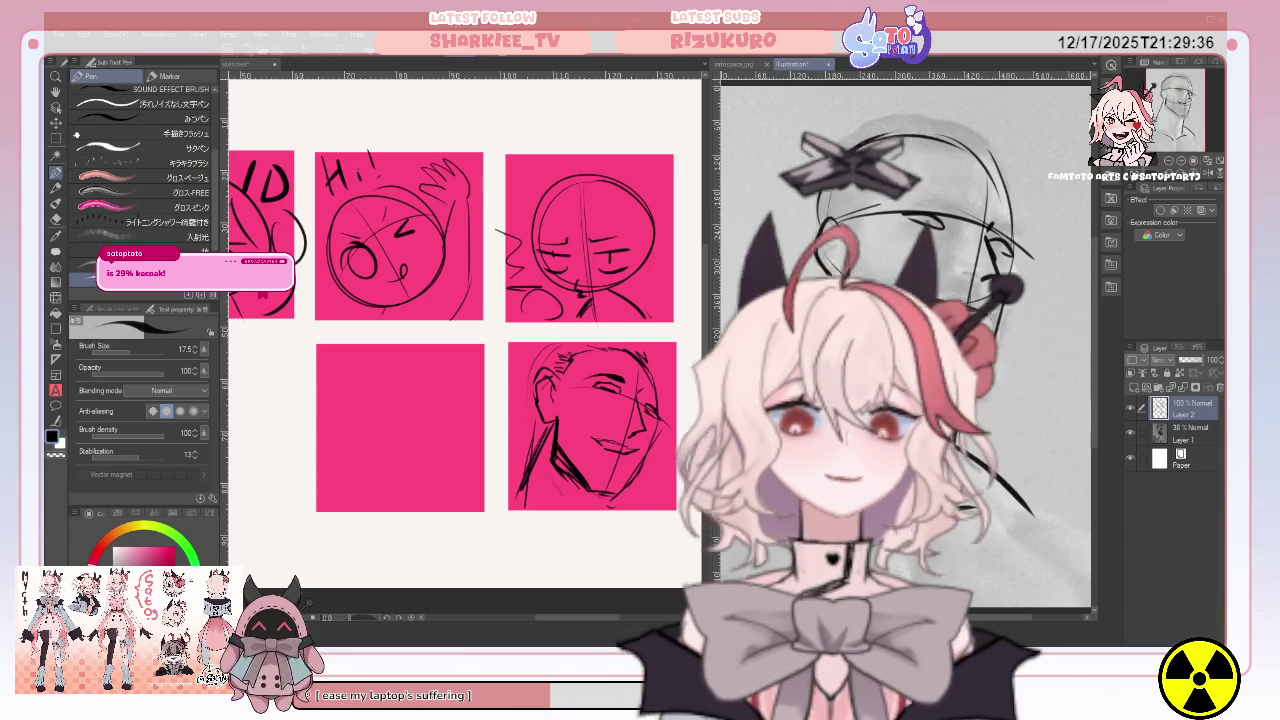
# Erase parts of the bottom-right face sketch with the Eraser, then return to the Pen.
pyautogui.click(529, 370)
pyautogui.press('e')
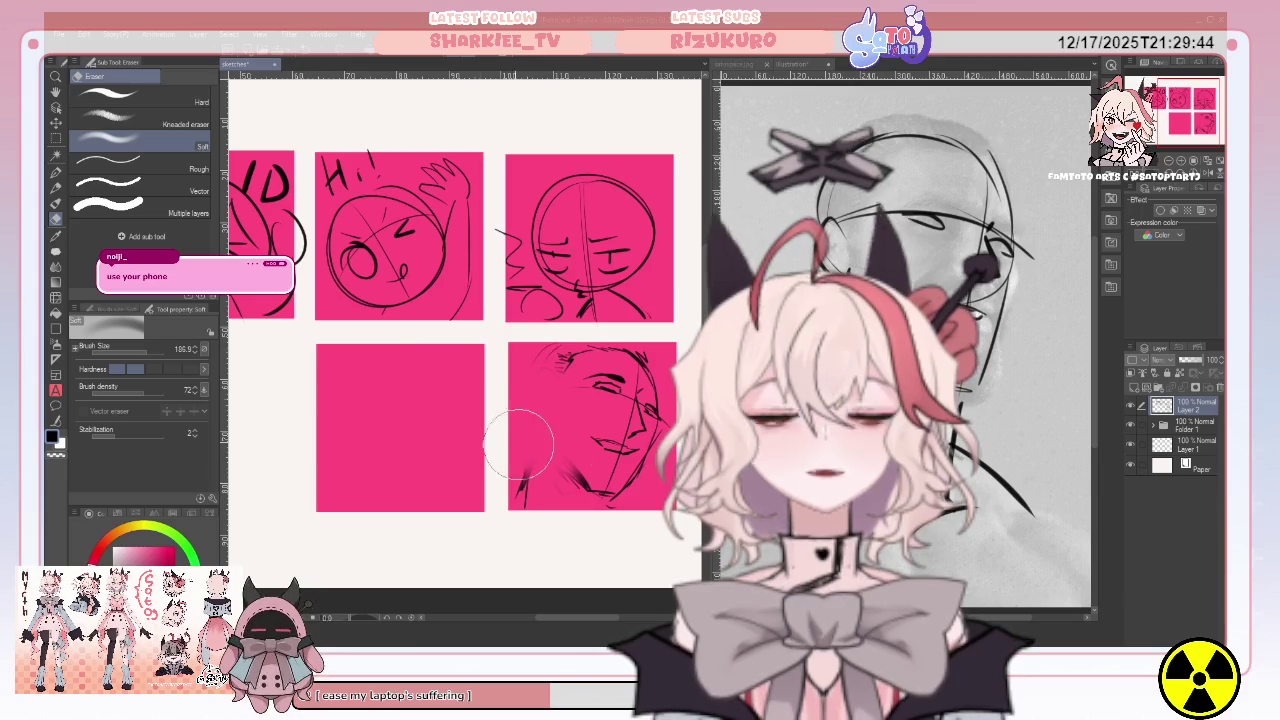
pyautogui.click(56, 173)
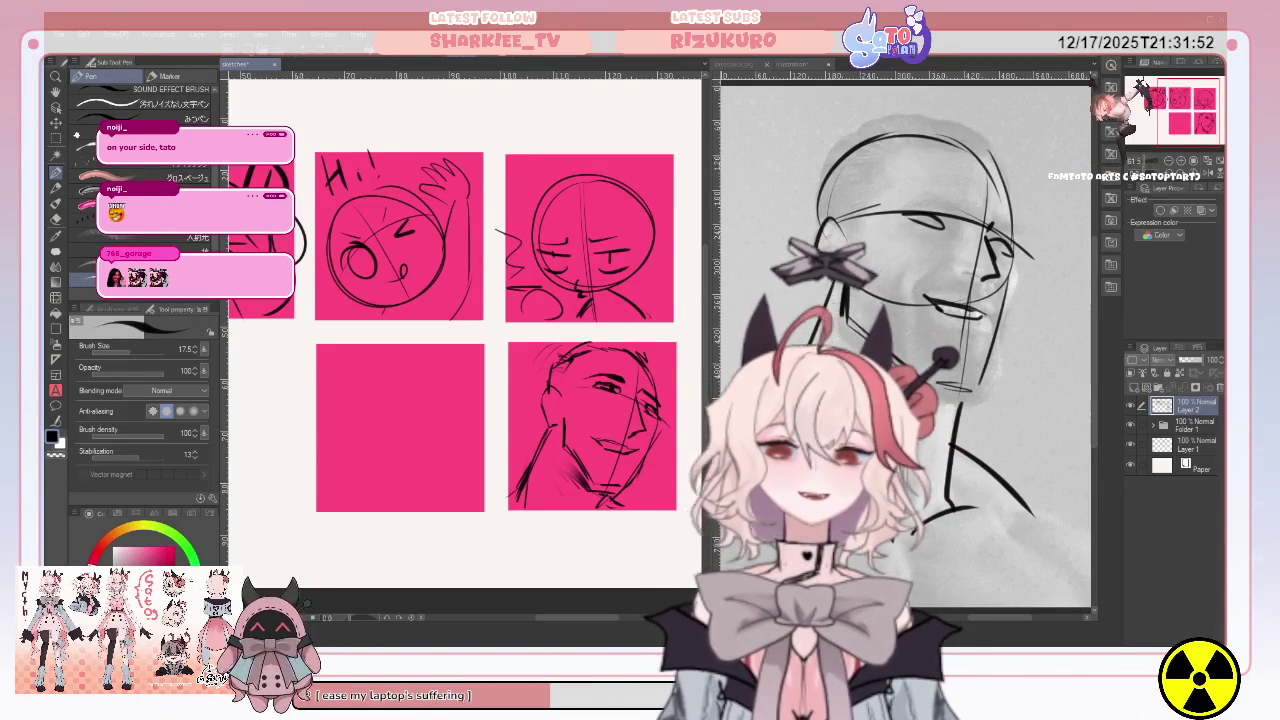
# Sketch a round chibi head in the bottom-left panel, redrawing it once and adding a shoulder line.
pyautogui.moveTo(366, 362); pyautogui.dragTo(418, 481)
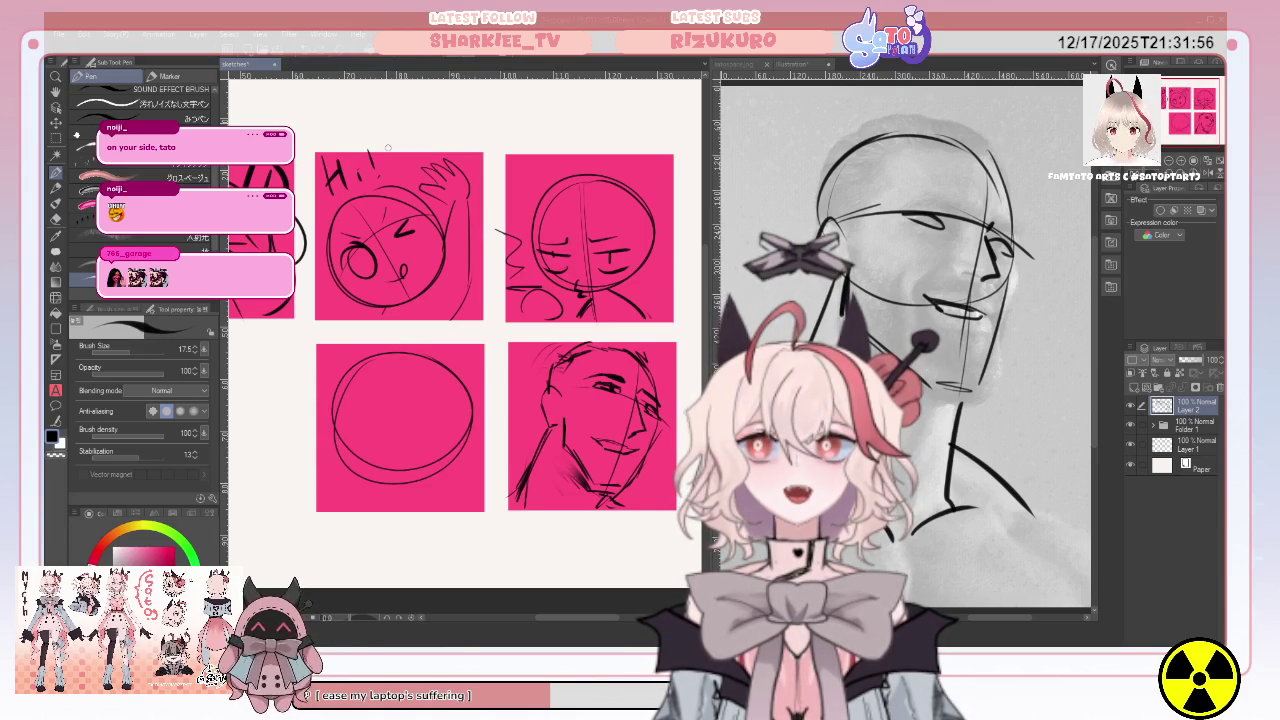
pyautogui.hotkey('ctrl', 'z')
pyautogui.hotkey('ctrl', 'z')
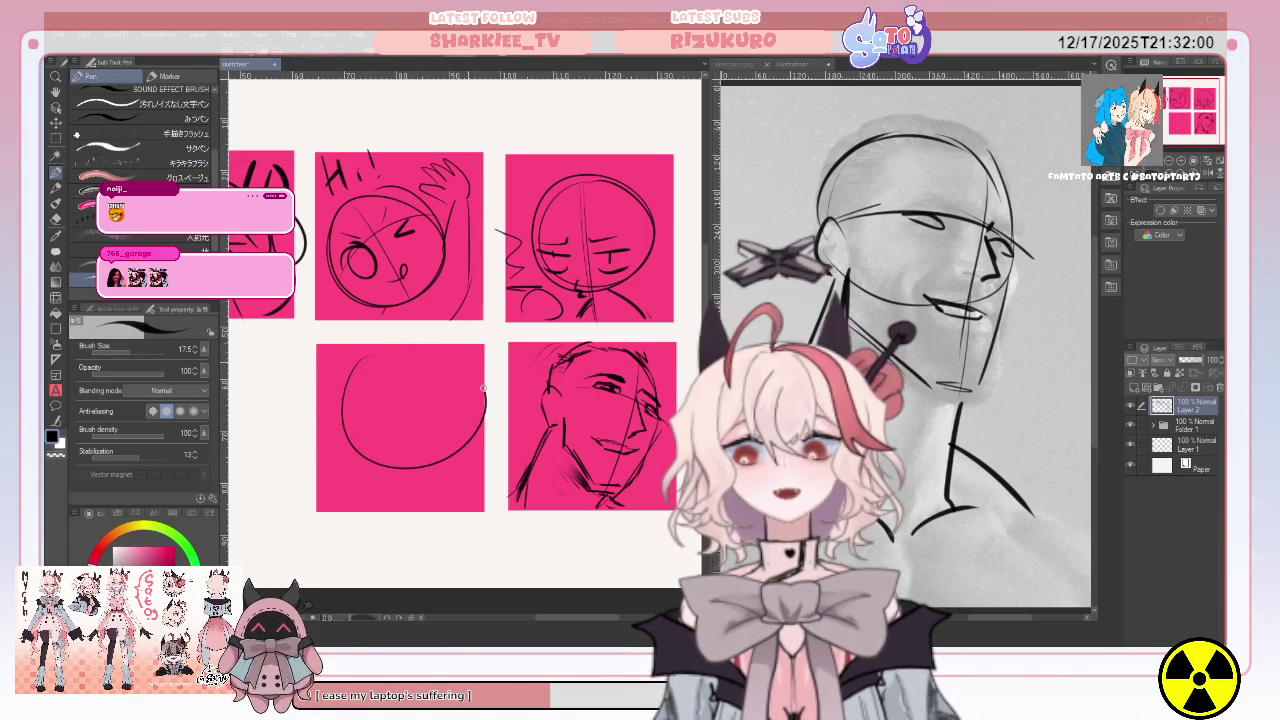
pyautogui.moveTo(405, 425); pyautogui.dragTo(351, 398)
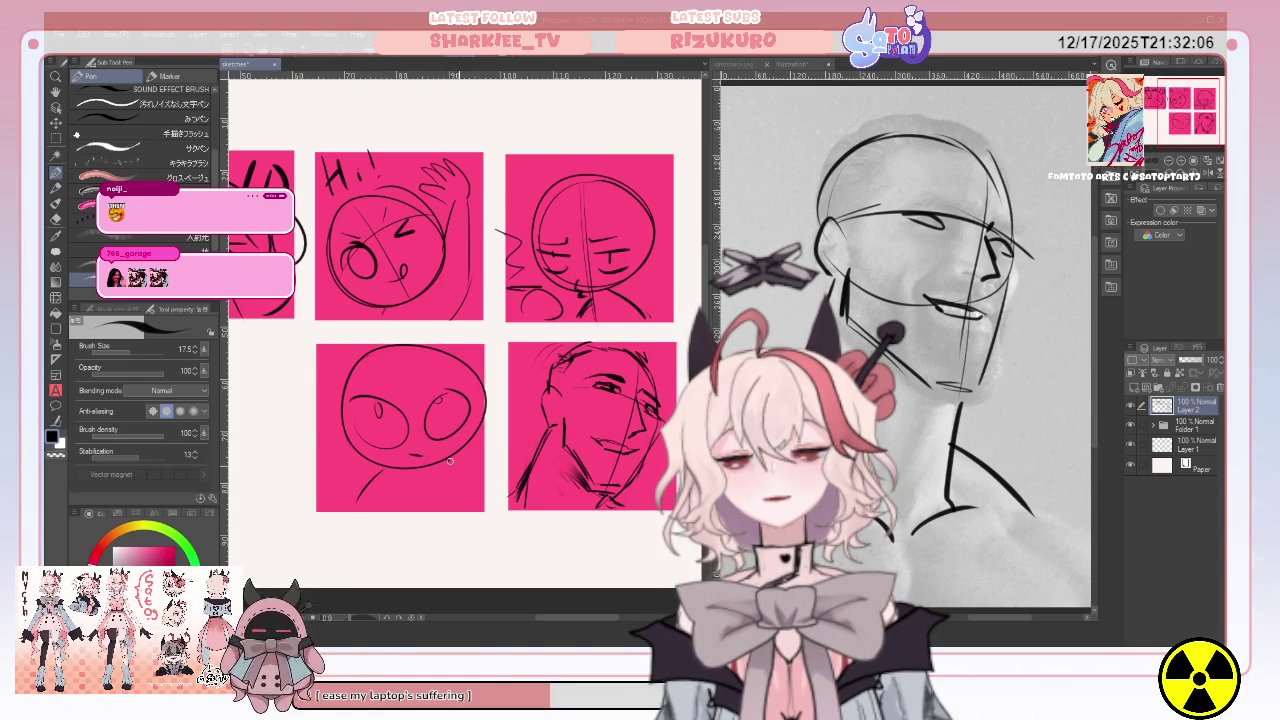
pyautogui.moveTo(448, 460); pyautogui.dragTo(487, 497)
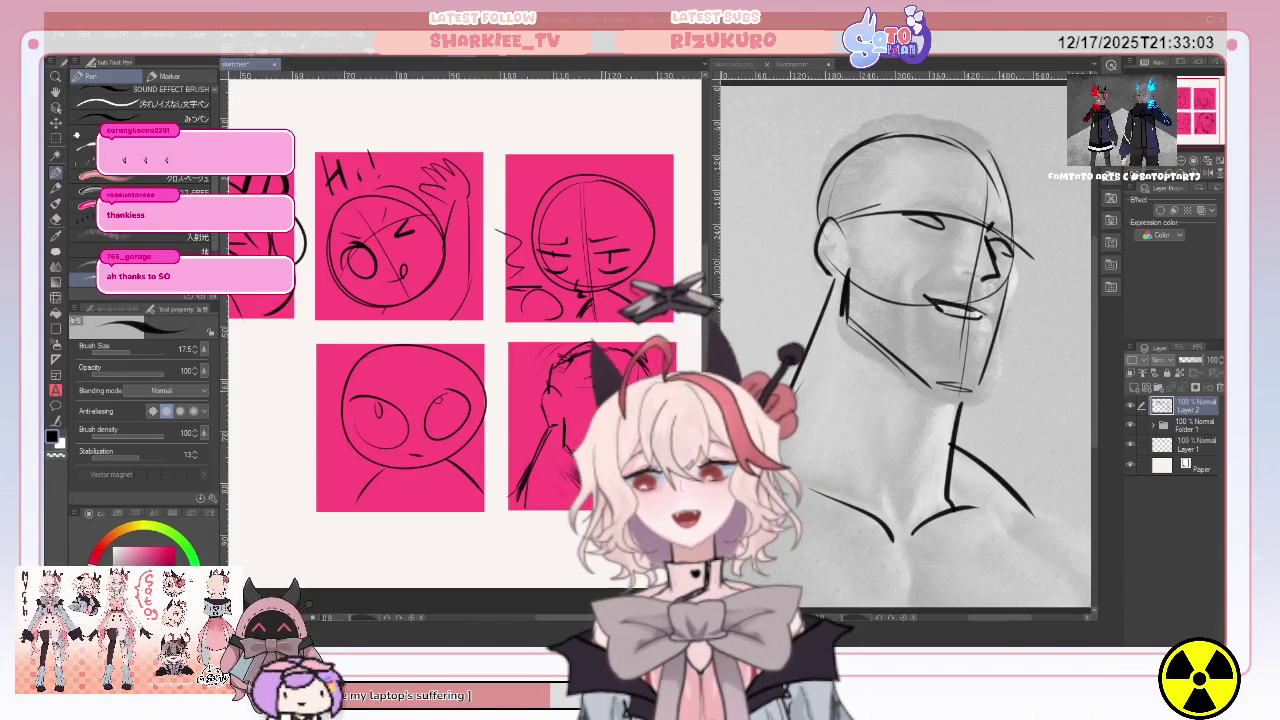
pyautogui.click(930, 202)
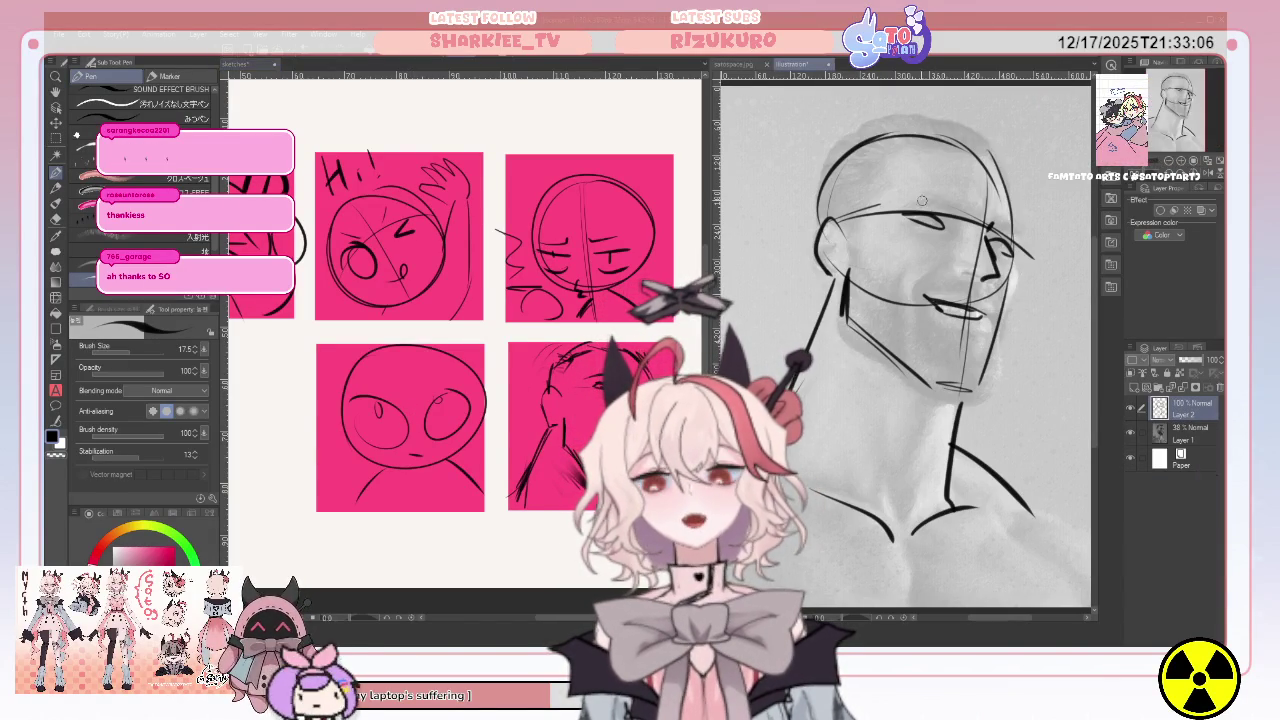
# Thicken the portrait's eyebrow, then extend its neck line downward and shoulder line rightward.
pyautogui.moveTo(902, 207); pyautogui.dragTo(948, 204)
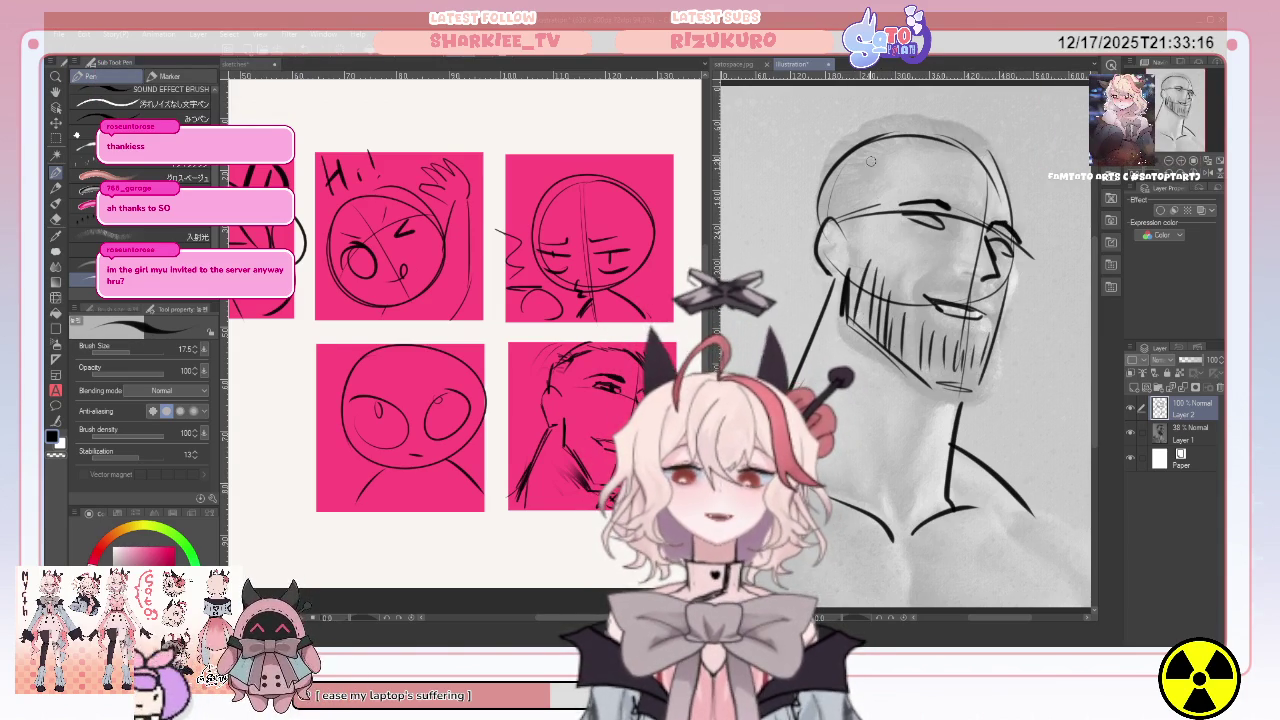
pyautogui.click(556, 375)
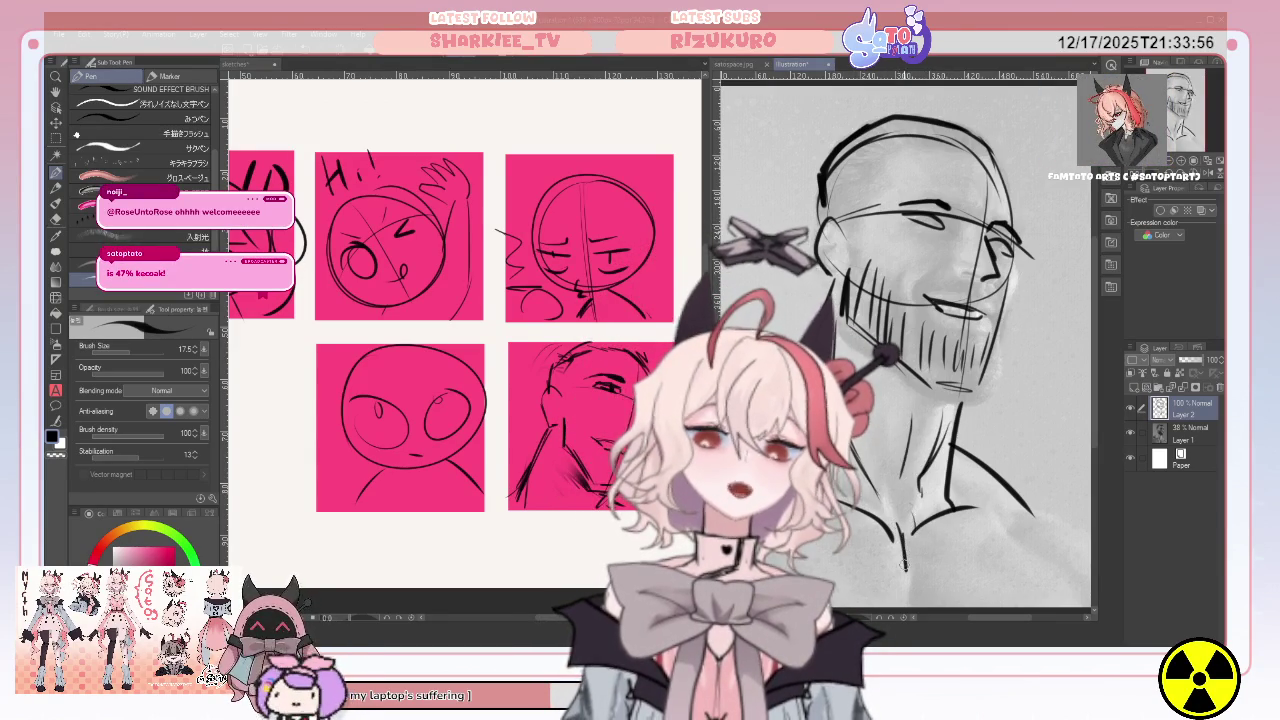
pyautogui.moveTo(896, 524); pyautogui.dragTo(908, 598)
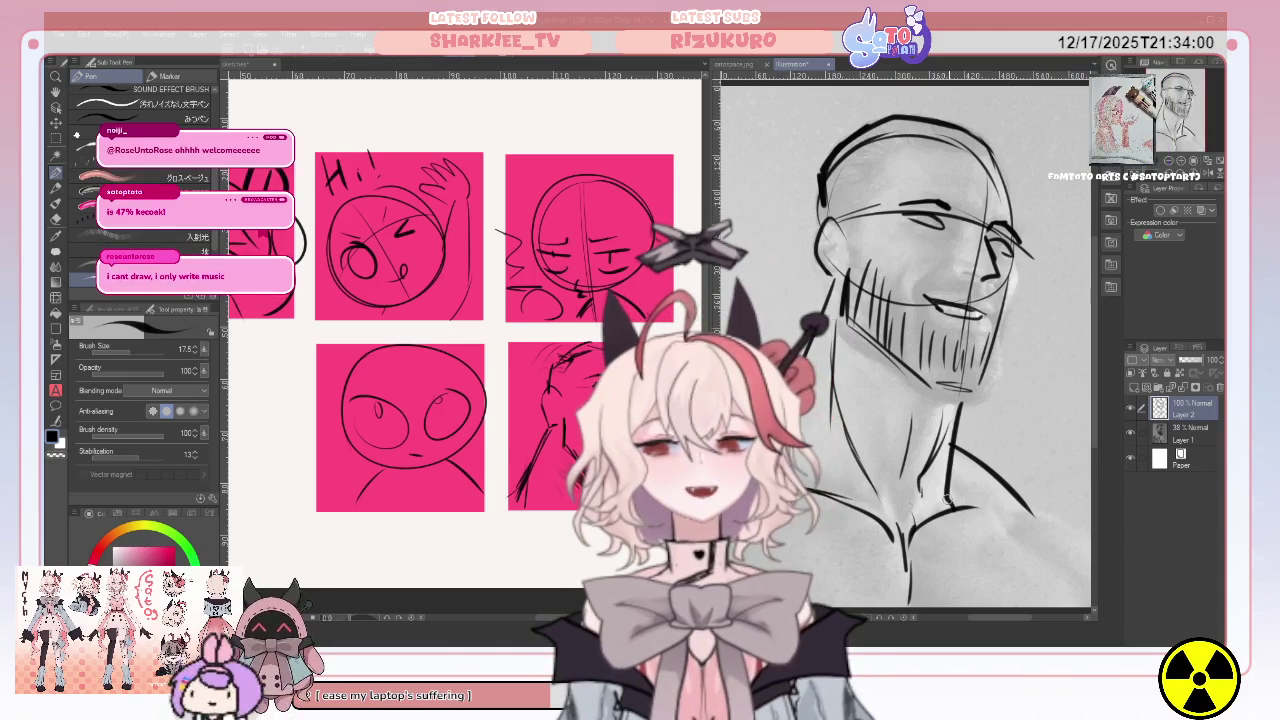
pyautogui.moveTo(1020, 500); pyautogui.dragTo(1080, 514)
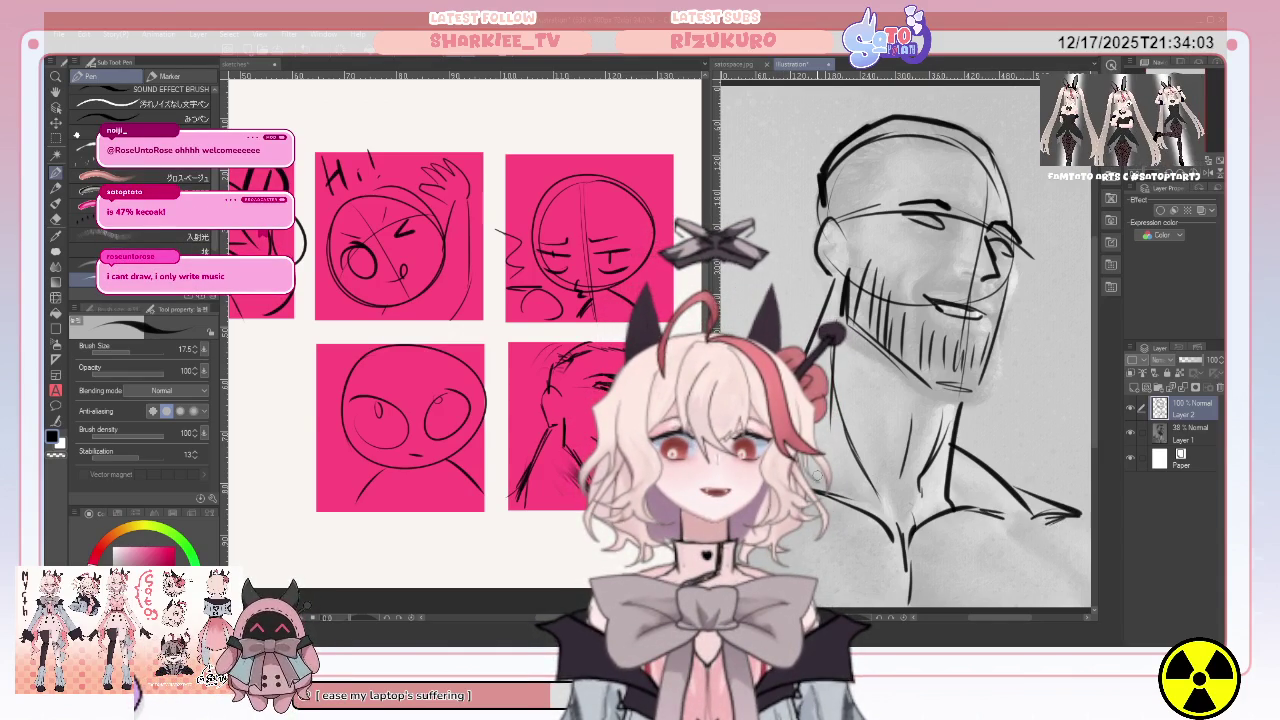
pyautogui.click(360, 425)
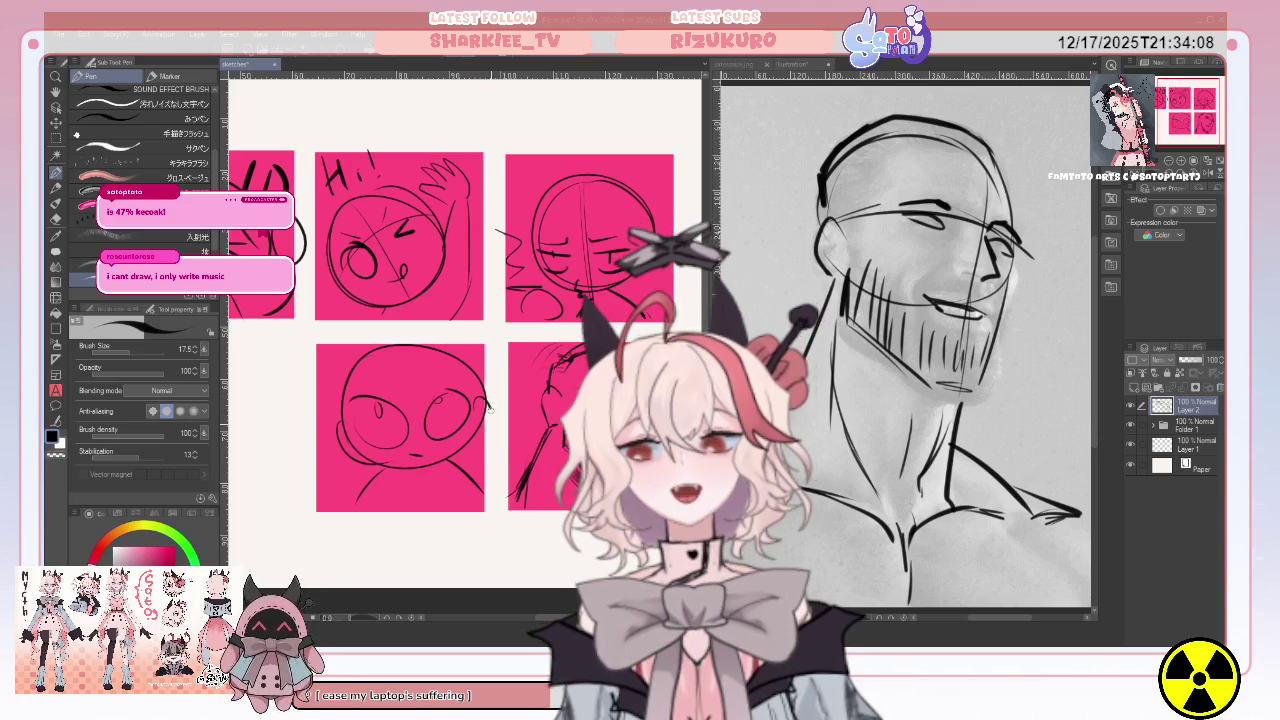
# Box-select the bottom-left pink panel, shift it slightly left and down, and deselect.
pyautogui.press('m')
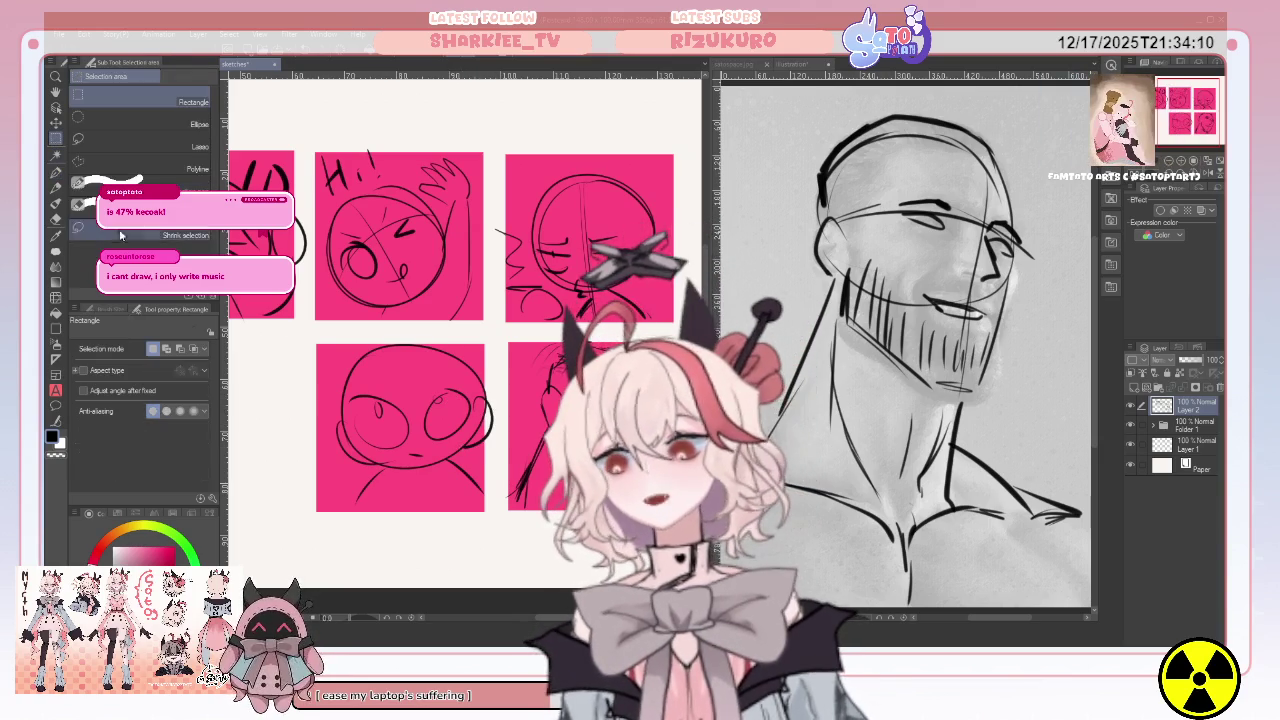
pyautogui.moveTo(289, 337); pyautogui.dragTo(500, 526)
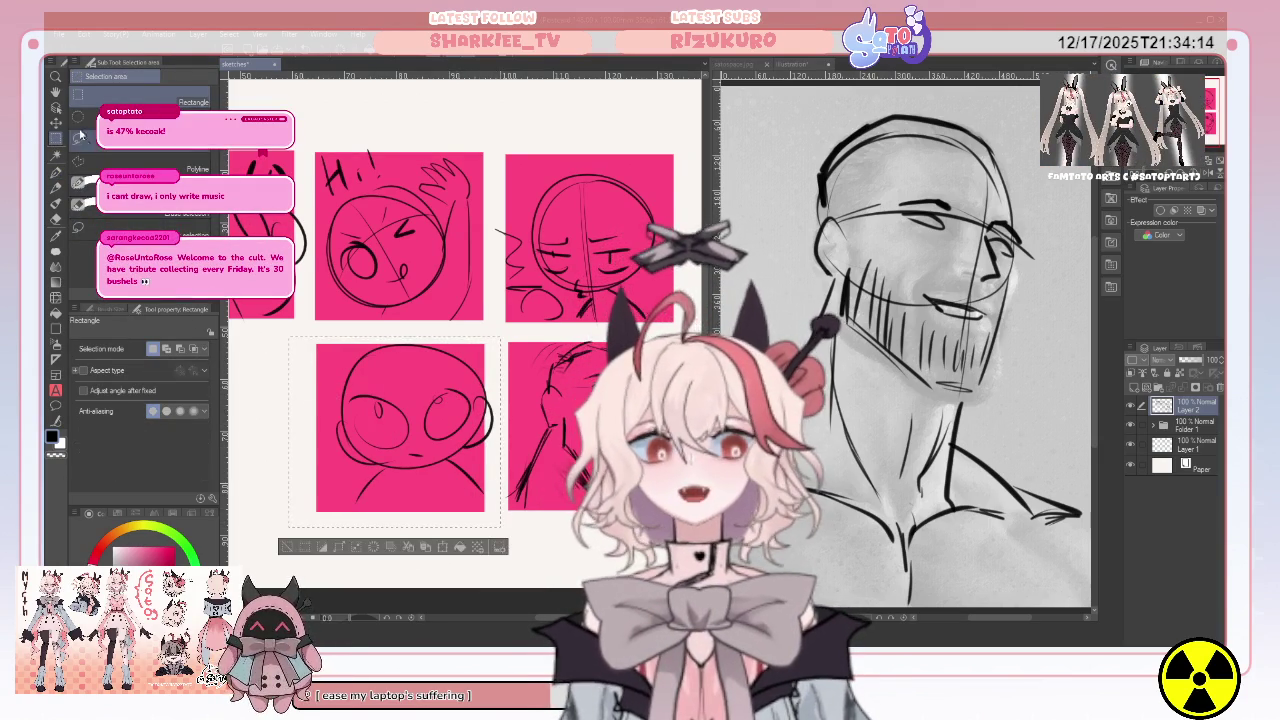
pyautogui.click(56, 124)
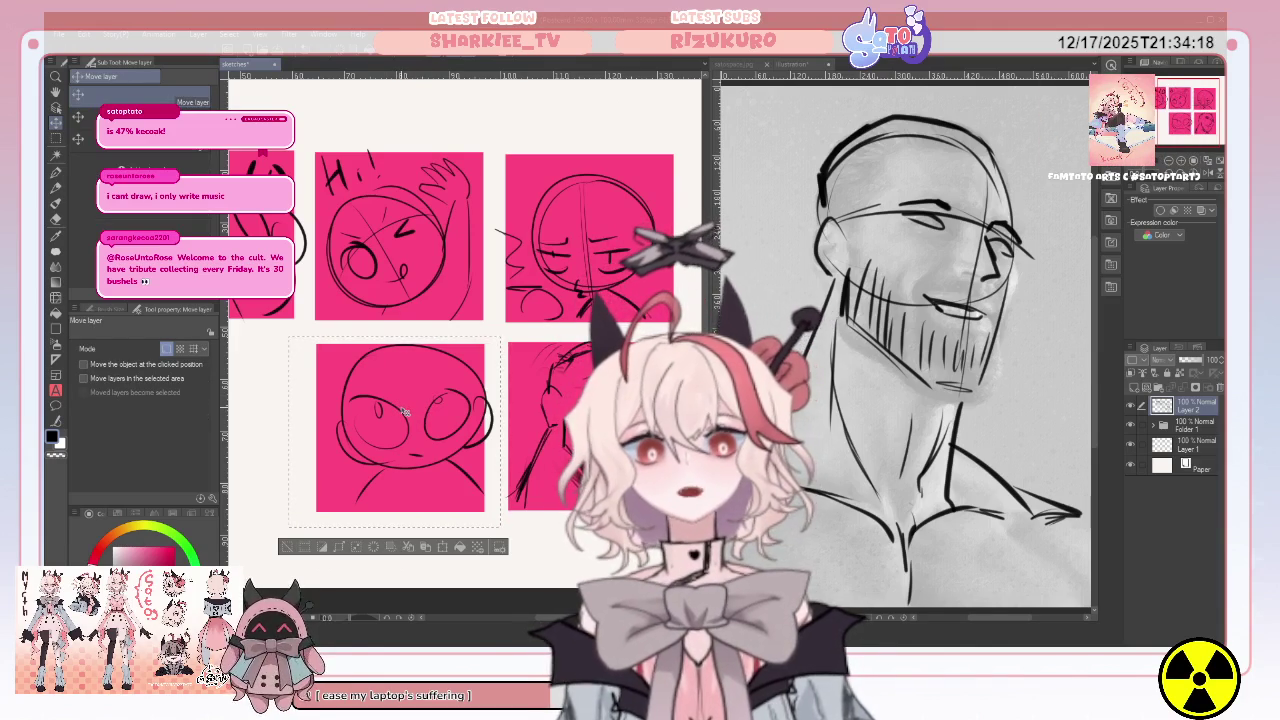
pyautogui.moveTo(400, 420); pyautogui.dragTo(393, 432)
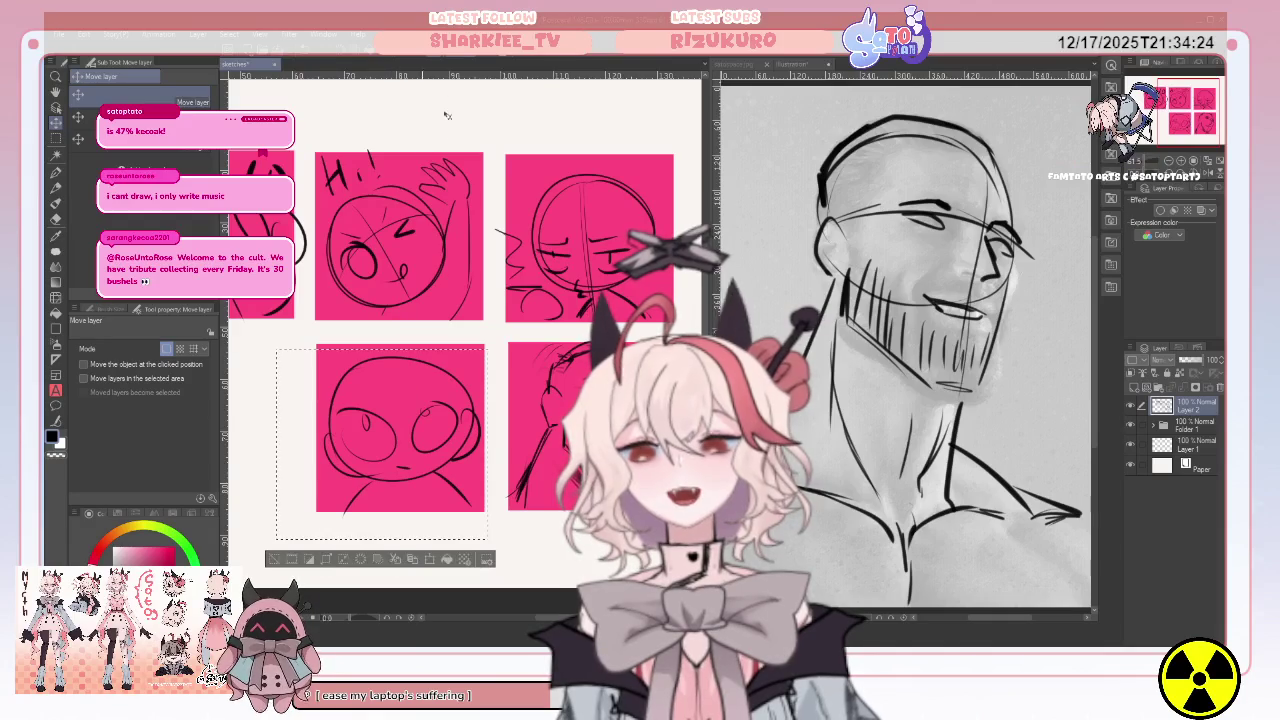
pyautogui.hotkey('ctrl', 'd')
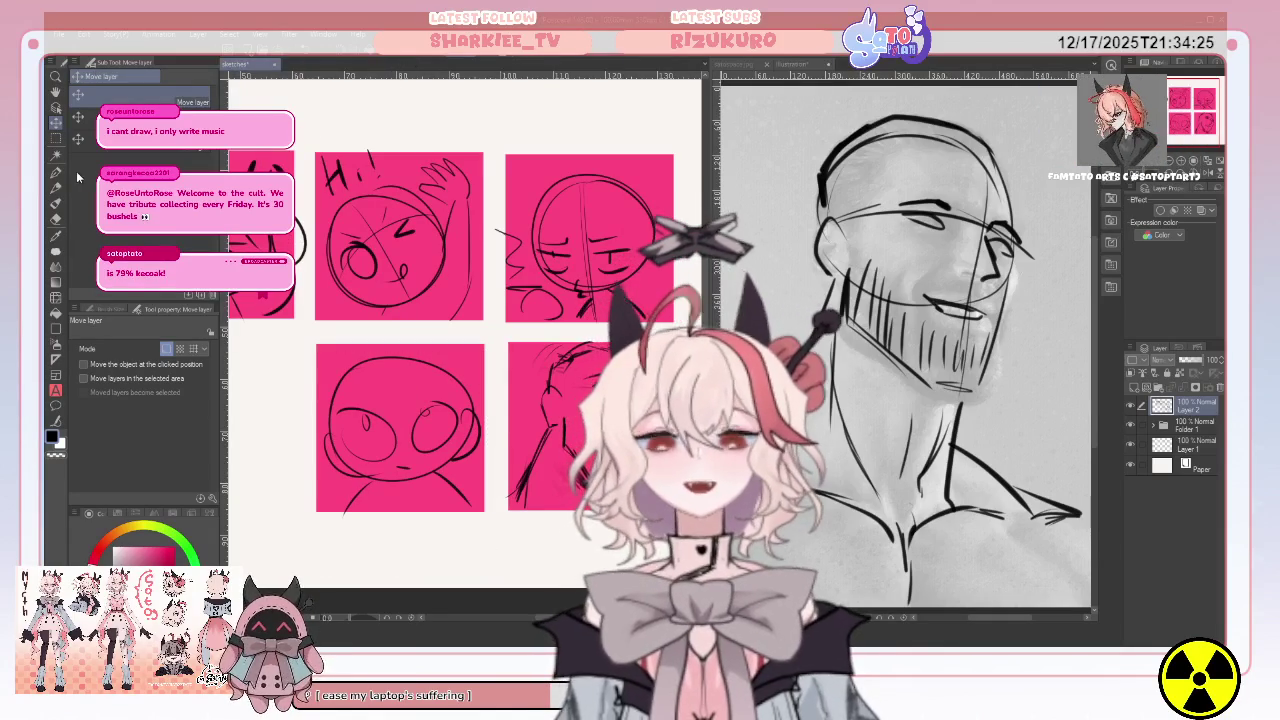
pyautogui.click(56, 173)
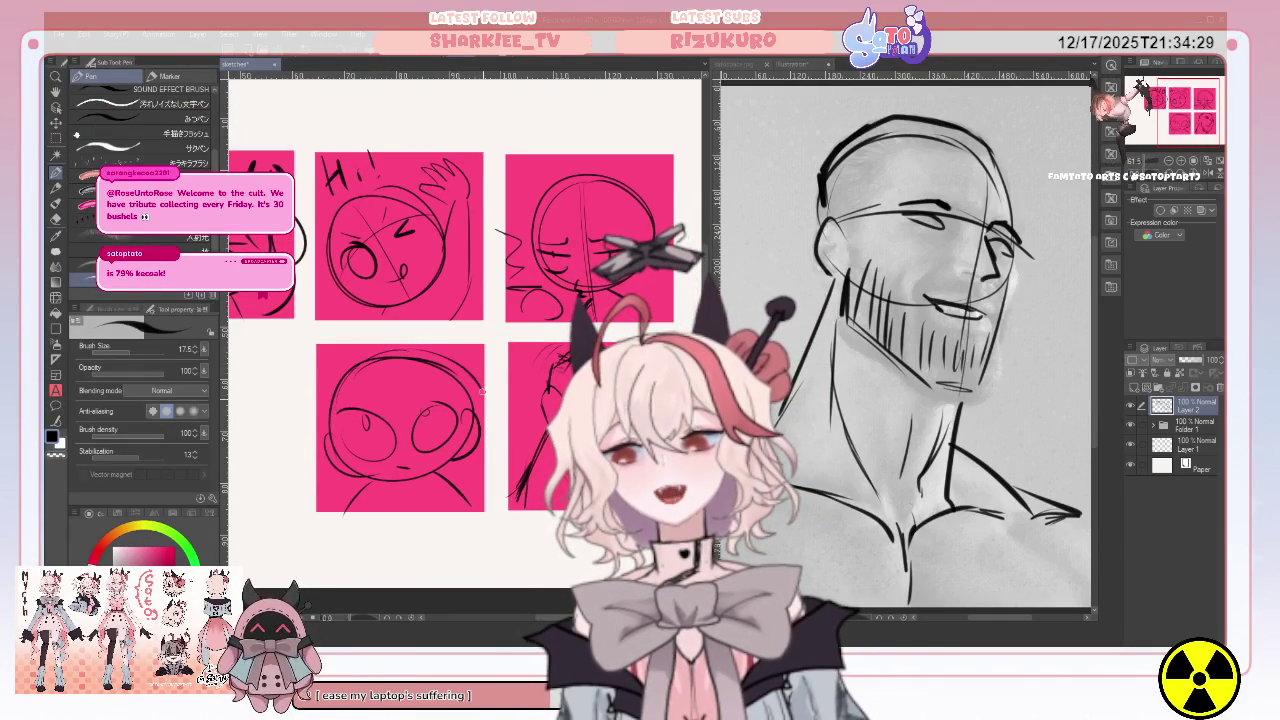
# Add strokes along the lower-left head's right edge and down inside it.
pyautogui.moveTo(481, 372); pyautogui.dragTo(489, 404)
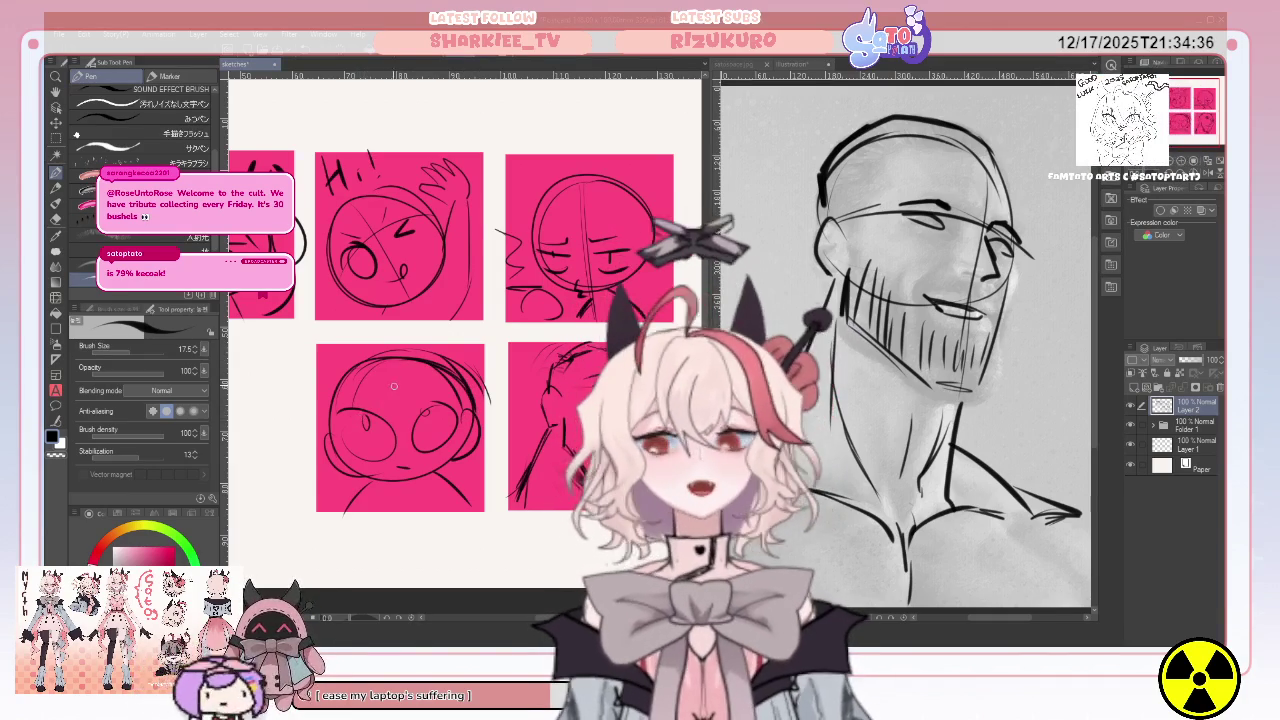
pyautogui.moveTo(405, 440); pyautogui.dragTo(410, 488)
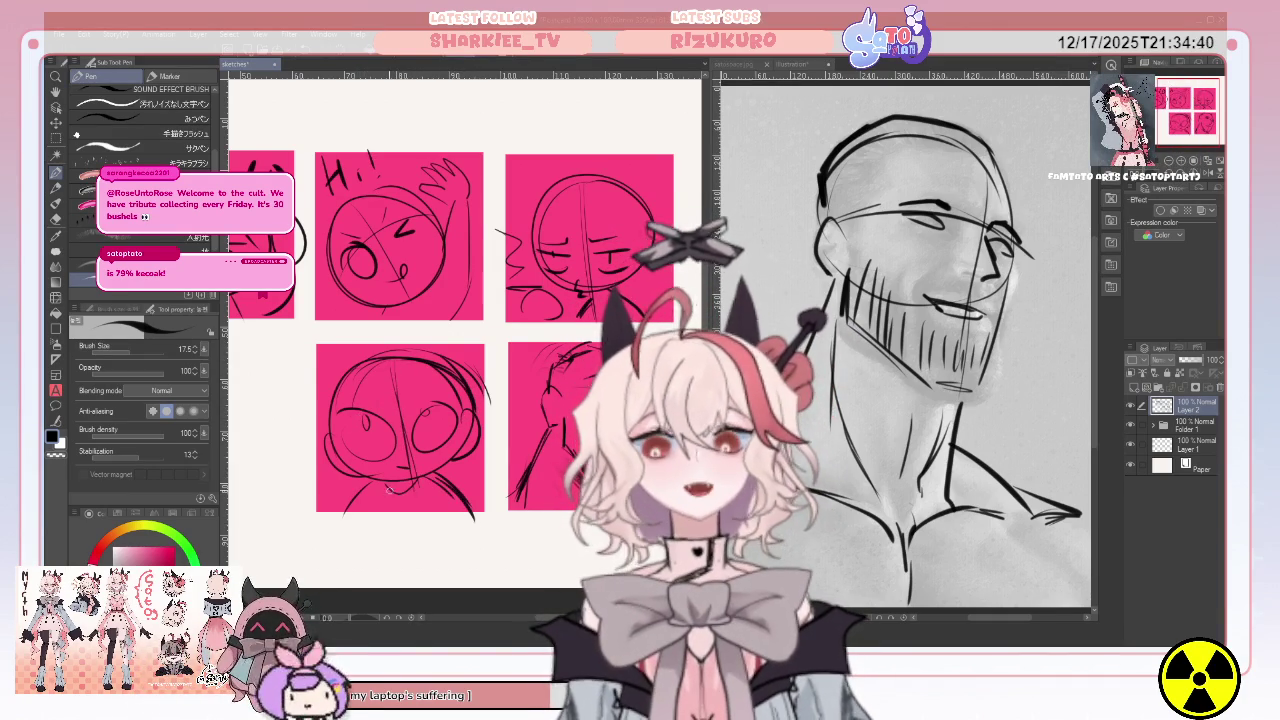
pyautogui.click(56, 218)
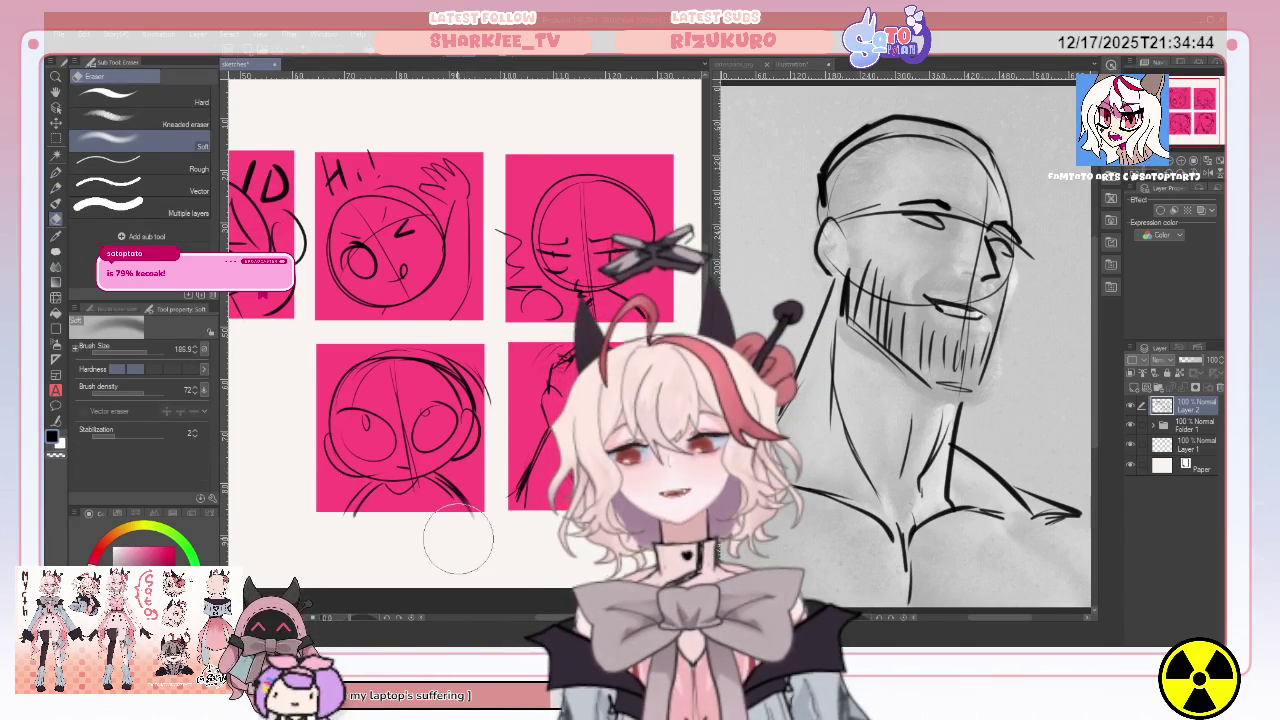
pyautogui.click(56, 172)
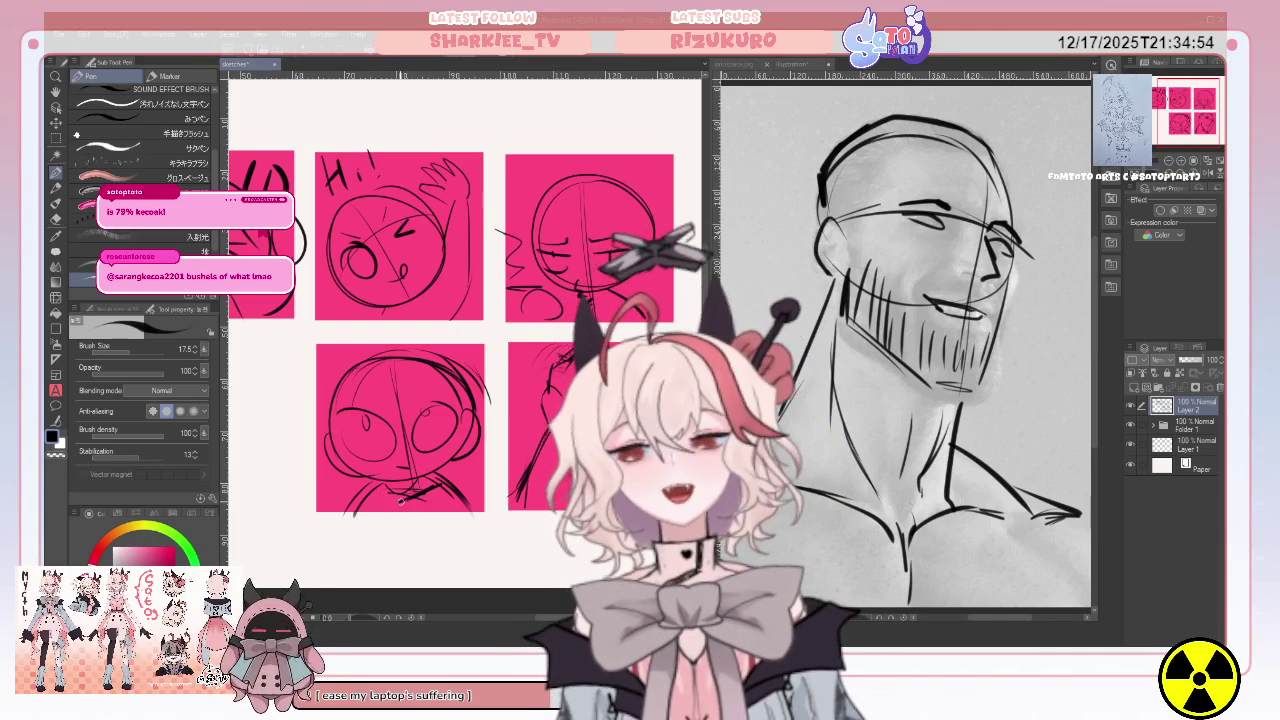
# Shift the view and widen the sketch canvas pane to show all five panels.
pyautogui.moveTo(1184, 116); pyautogui.dragTo(1172, 104)
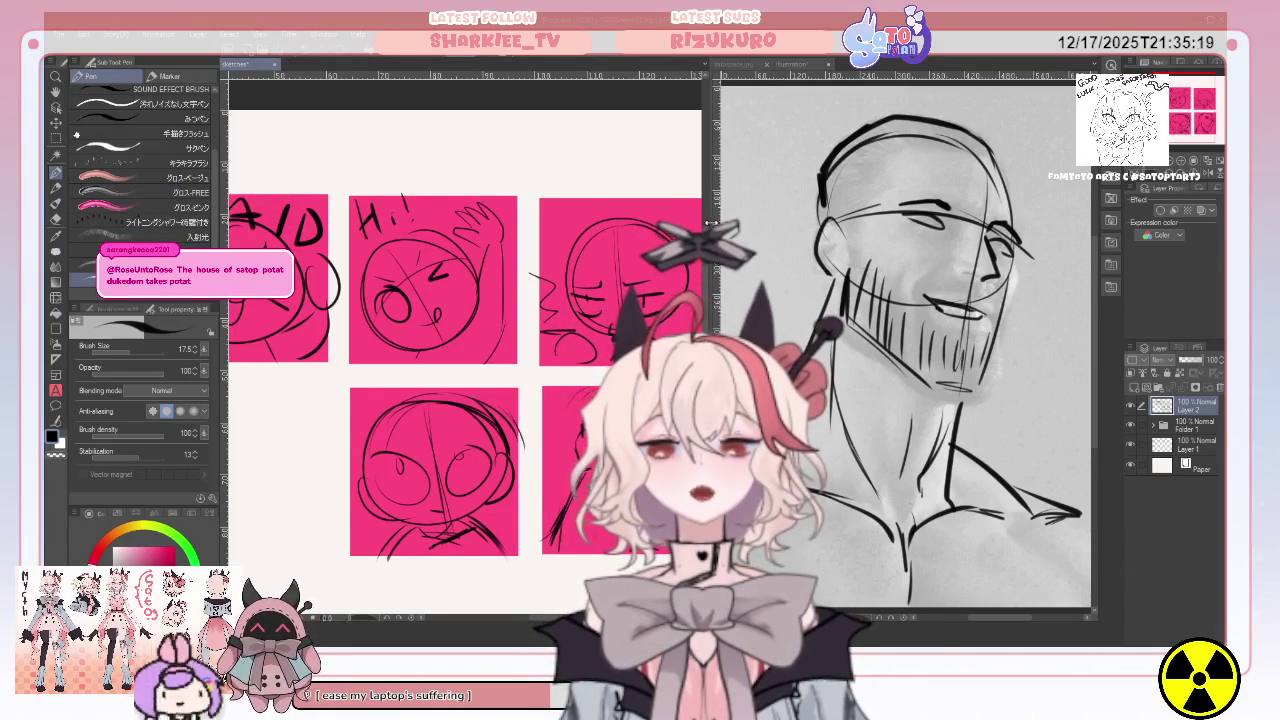
pyautogui.moveTo(710, 227); pyautogui.dragTo(860, 232)
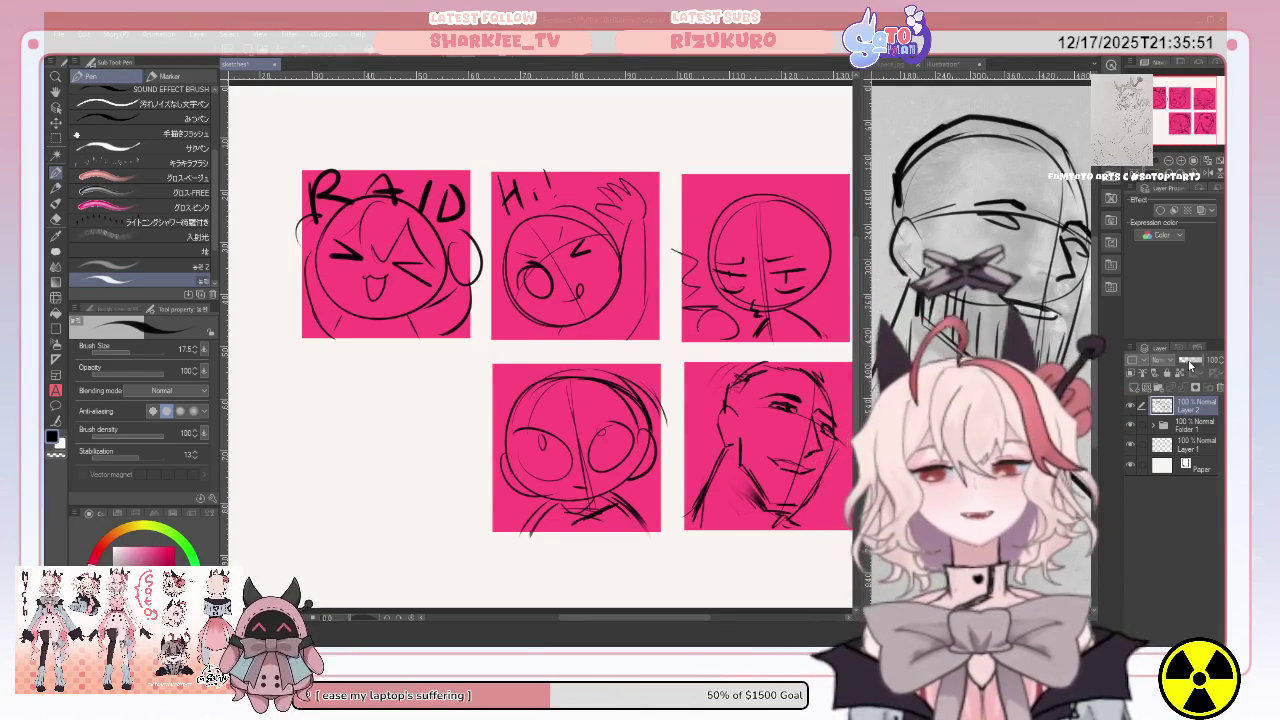
pyautogui.click(1185, 362)
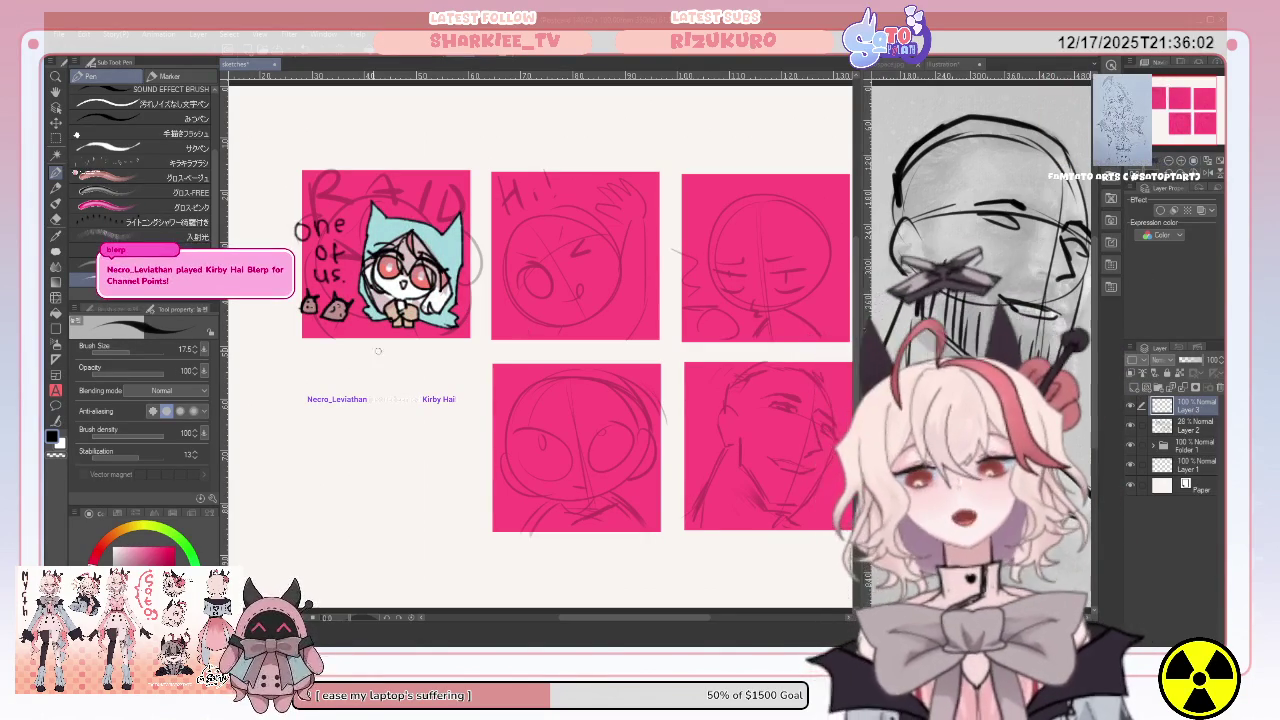
# Place a vertical symmetry ruler down the canvas through the lower-middle panel.
pyautogui.click(56, 360)
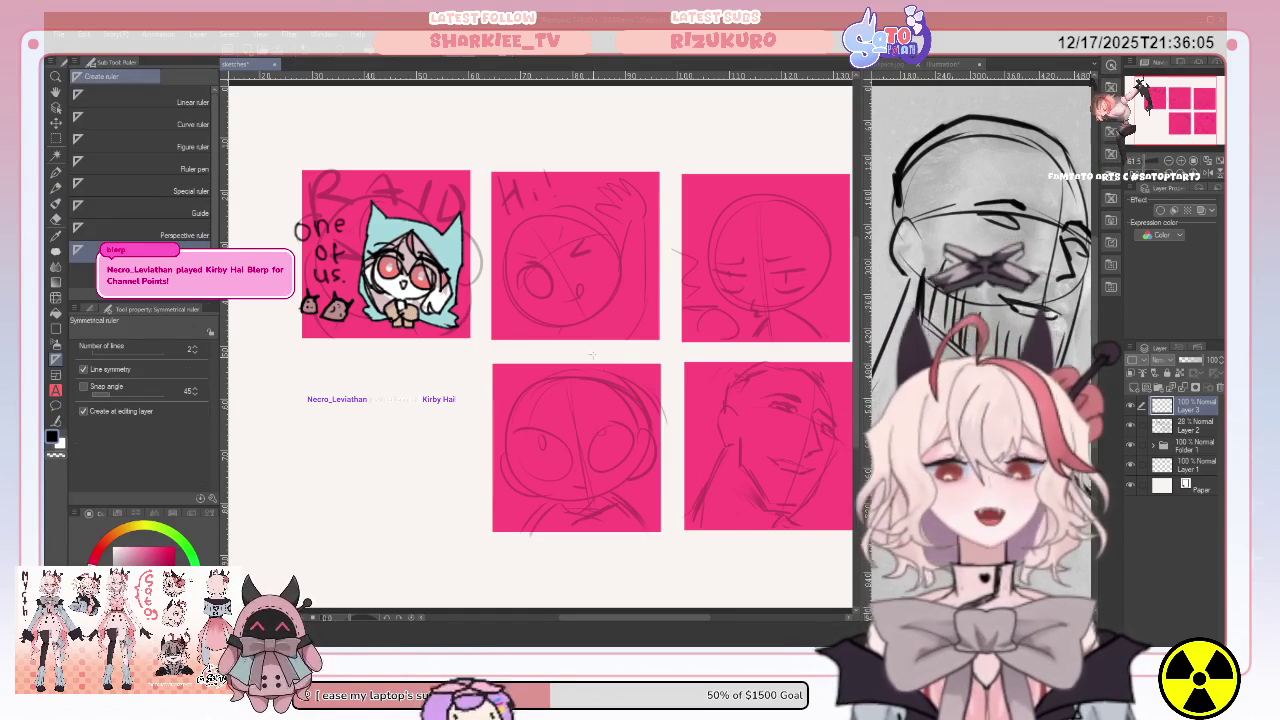
pyautogui.moveTo(577, 340)
pyautogui.mouseDown()
pyautogui.moveTo(594, 462)
pyautogui.moveTo(580, 505)
pyautogui.mouseUp()
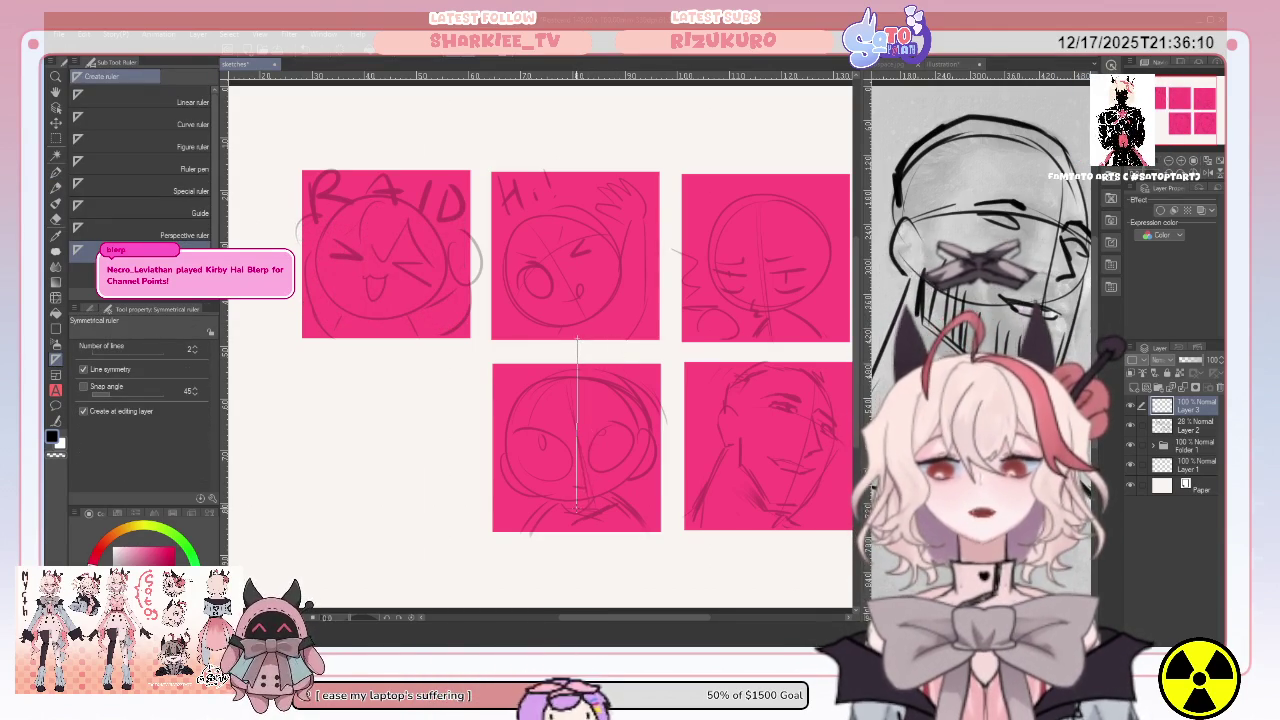
pyautogui.moveTo(577, 505); pyautogui.dragTo(577, 508)
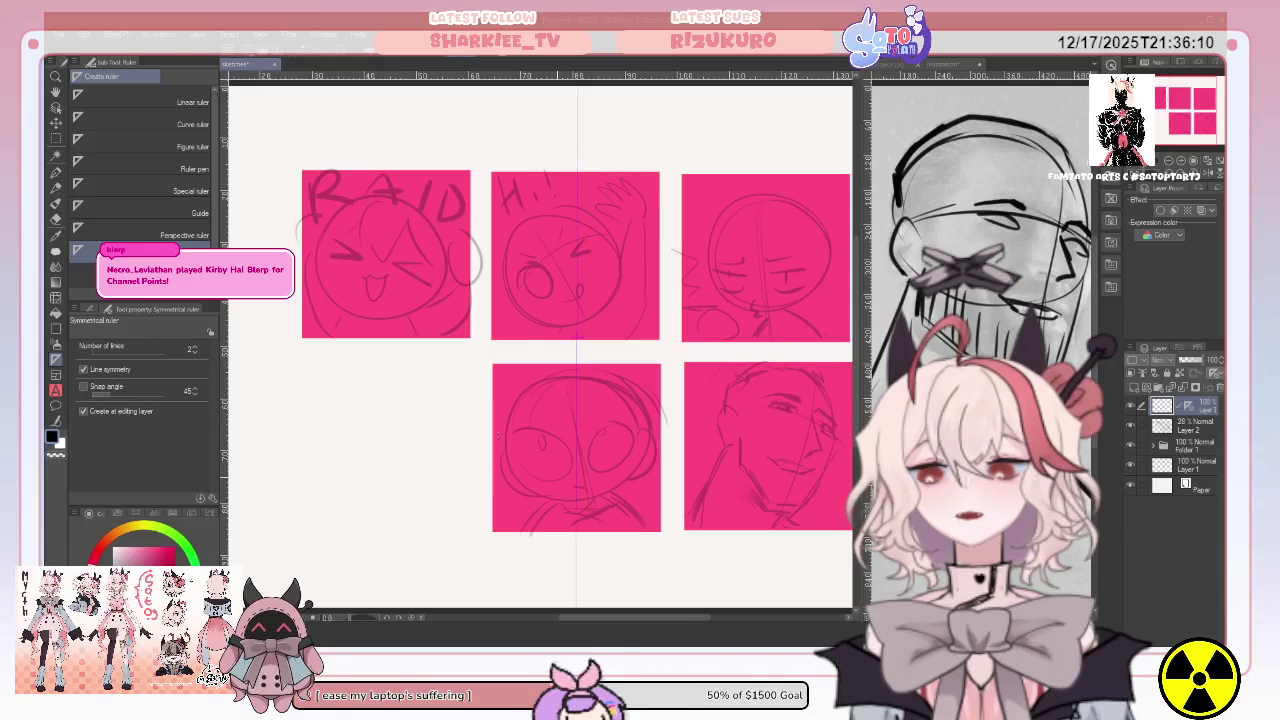
pyautogui.click(56, 173)
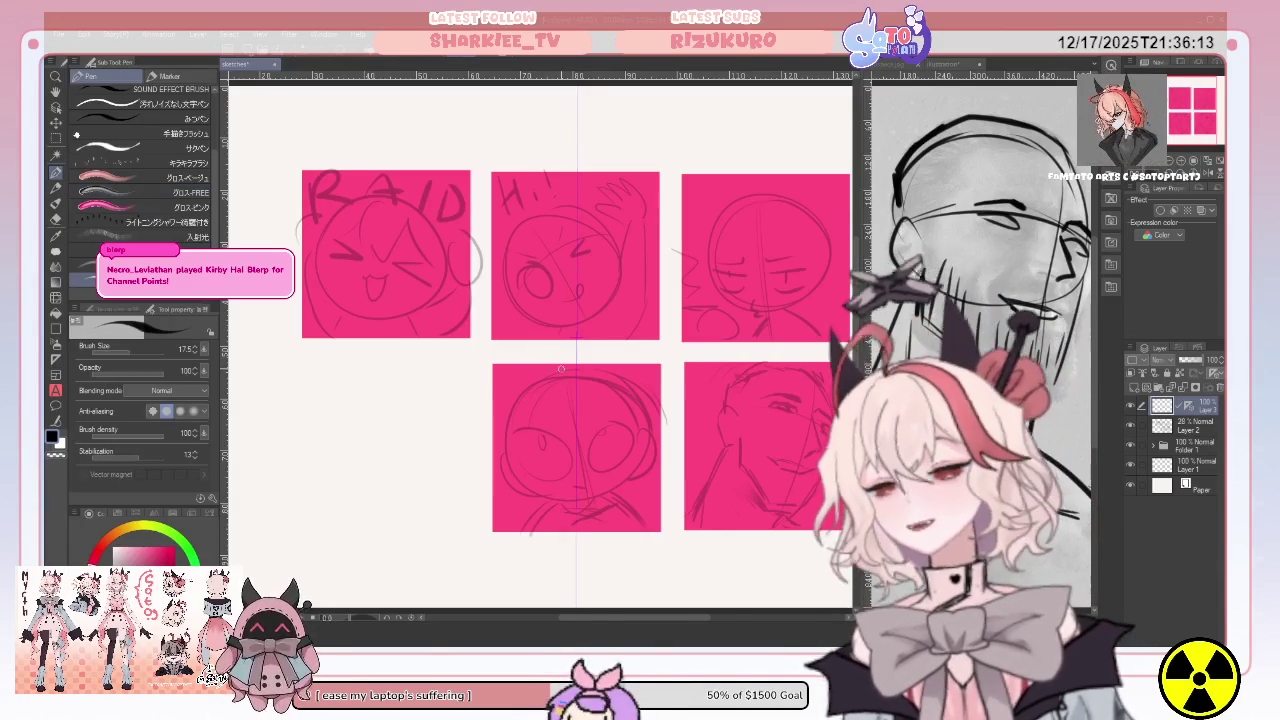
# Ink the mirrored head top and side outline, two oval eyes and their pupils.
pyautogui.moveTo(577, 373)
pyautogui.mouseDown()
pyautogui.moveTo(527, 394)
pyautogui.moveTo(528, 484)
pyautogui.mouseUp()
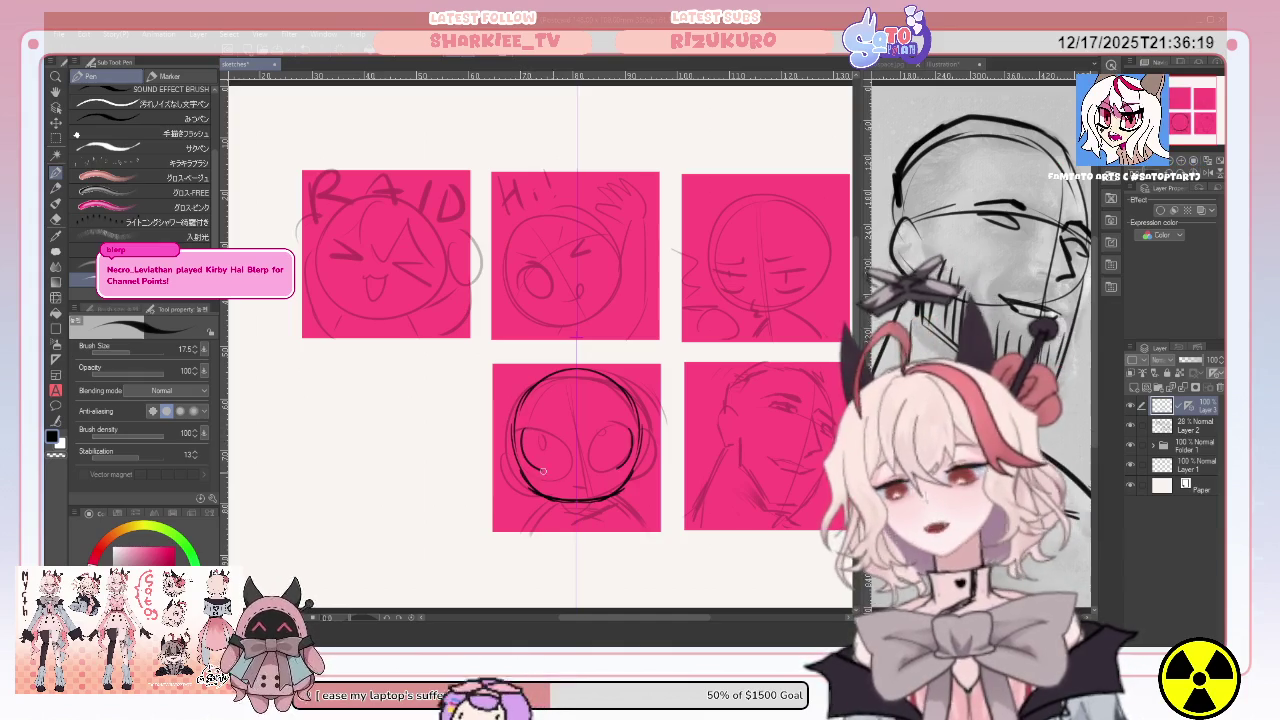
pyautogui.moveTo(527, 432); pyautogui.dragTo(530, 440)
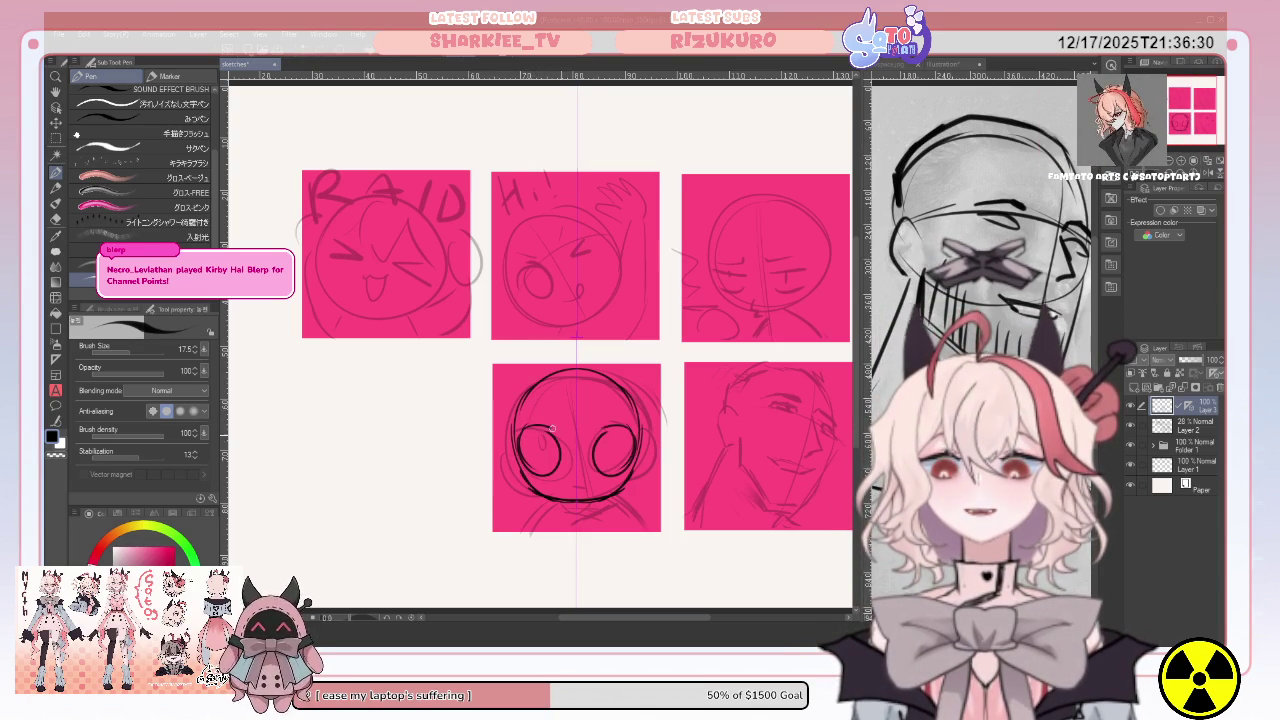
pyautogui.moveTo(538, 437); pyautogui.dragTo(540, 452)
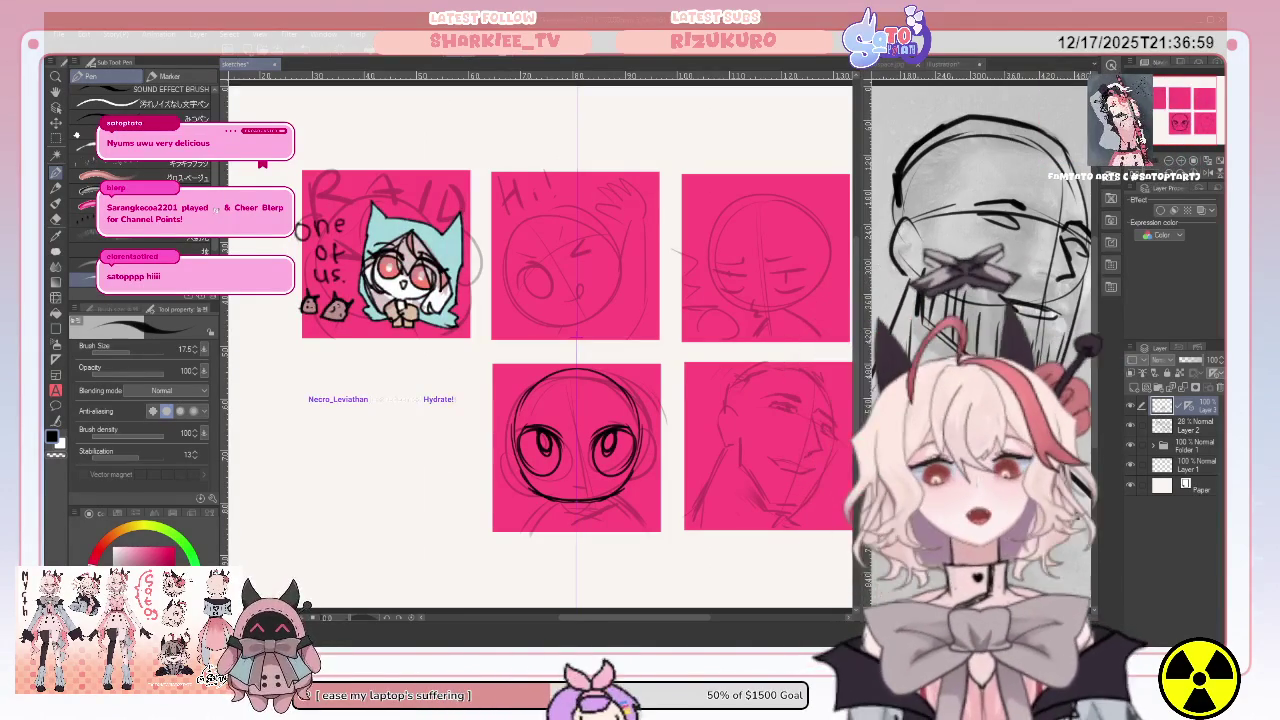
pyautogui.moveTo(522, 388); pyautogui.dragTo(514, 424)
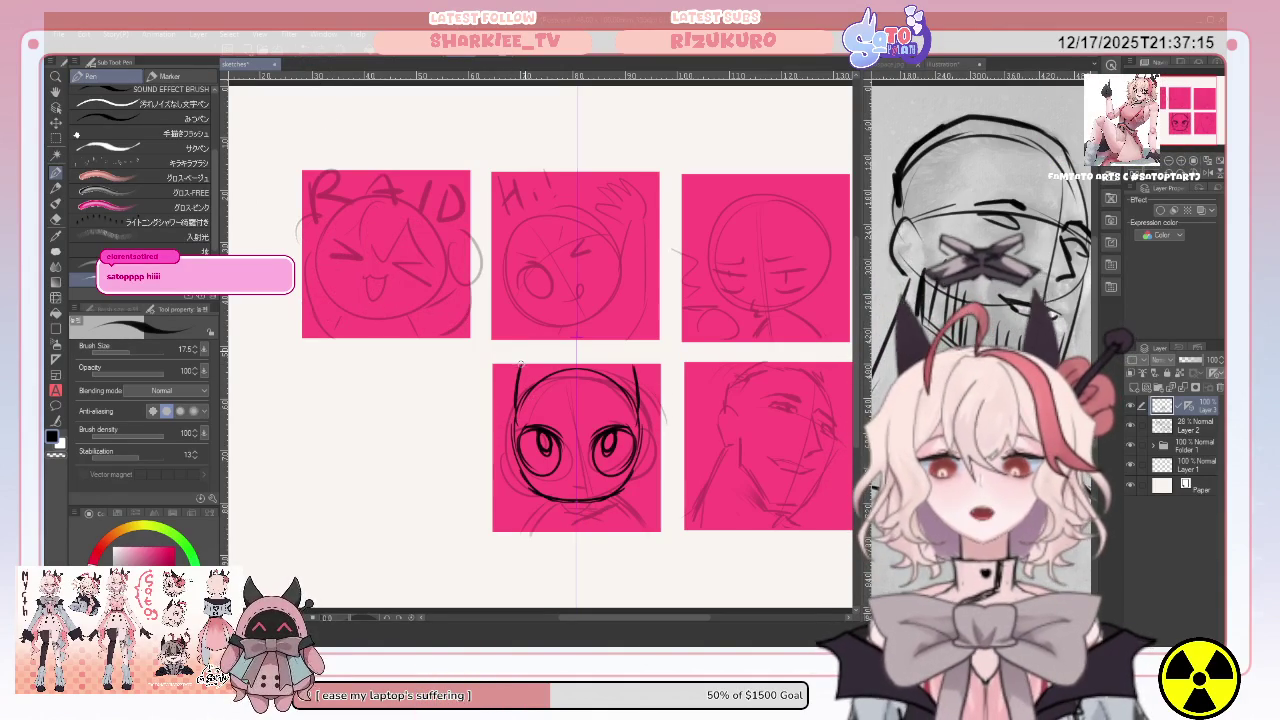
# Draw mirrored pointed cat ears rising above the head.
pyautogui.moveTo(516, 395); pyautogui.dragTo(538, 376)
pyautogui.moveTo(592, 376); pyautogui.dragTo(636, 388)
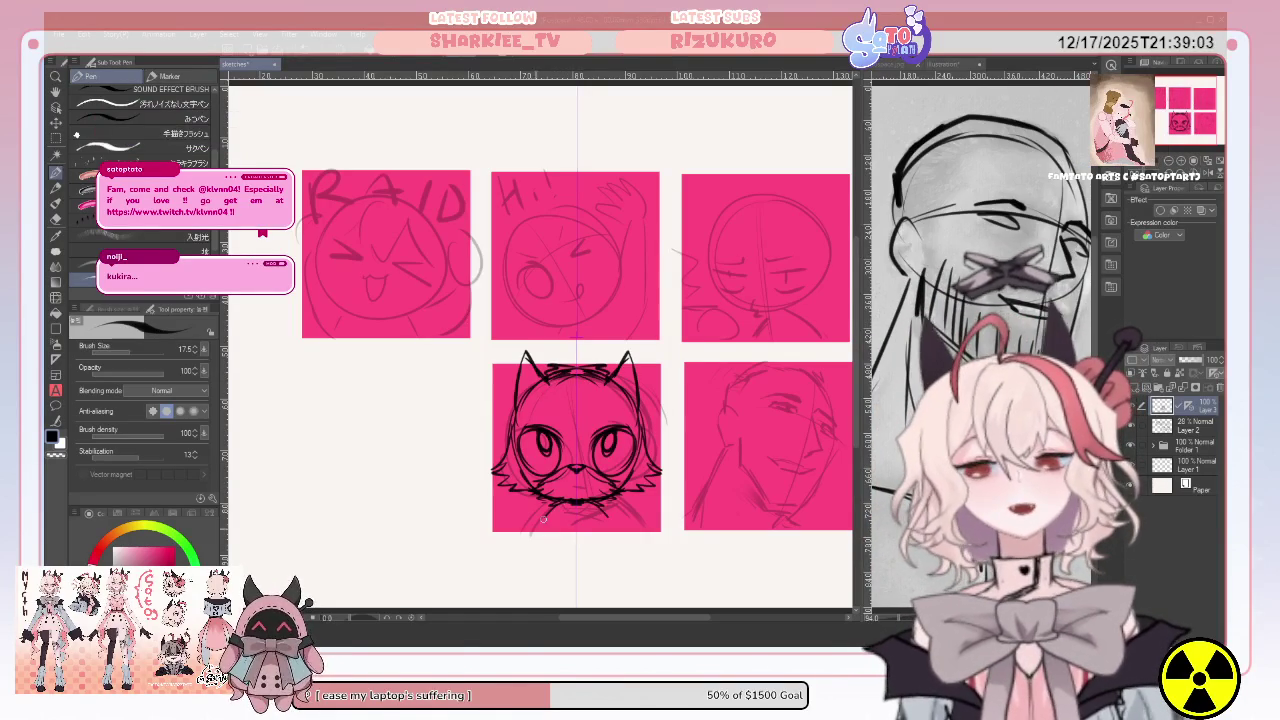
# Ink fur strokes at the cat's lower left and along its chin.
pyautogui.moveTo(558, 500); pyautogui.dragTo(518, 540)
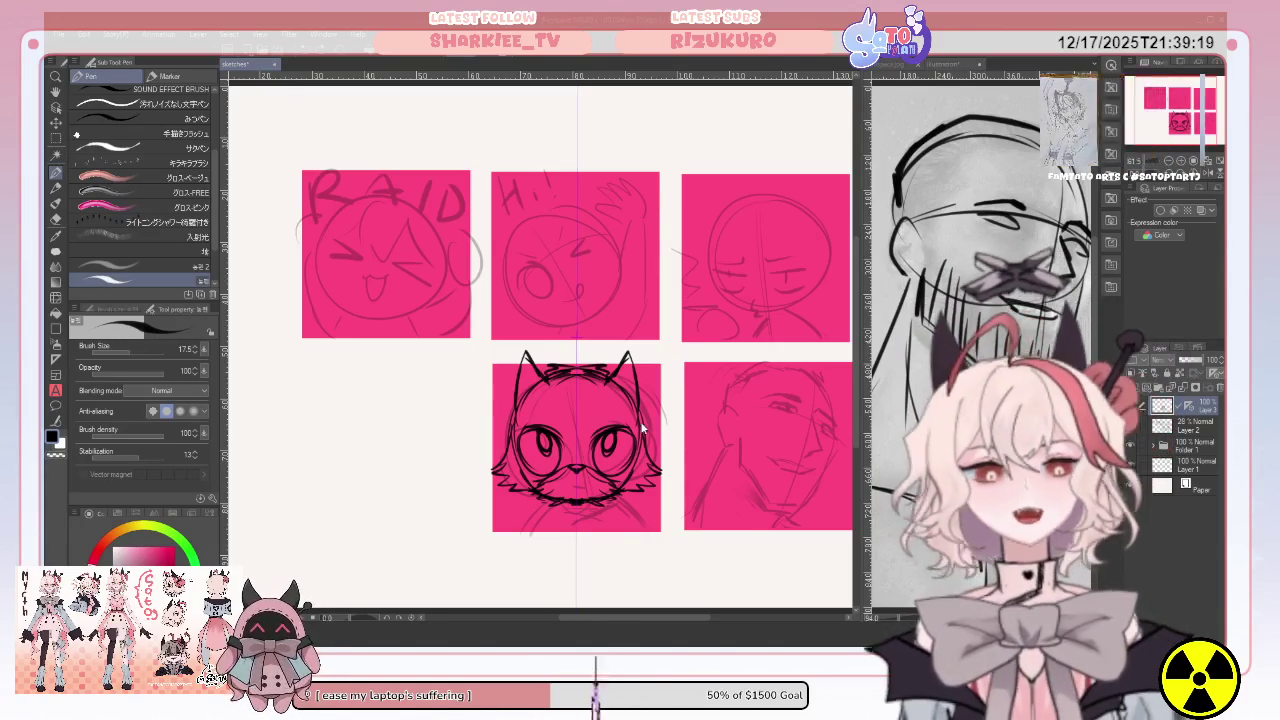
pyautogui.moveTo(549, 503); pyautogui.dragTo(552, 520)
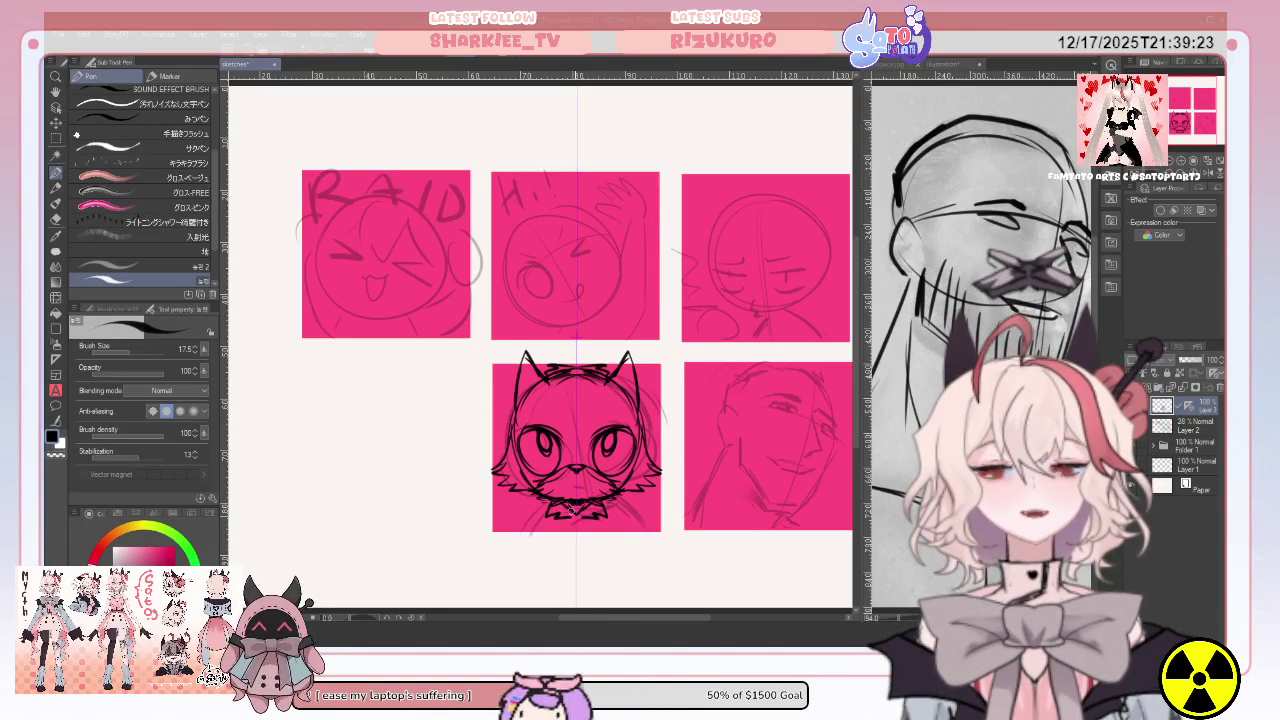
pyautogui.moveTo(540, 510)
pyautogui.mouseDown()
pyautogui.moveTo(527, 538)
pyautogui.moveTo(546, 532)
pyautogui.mouseUp()
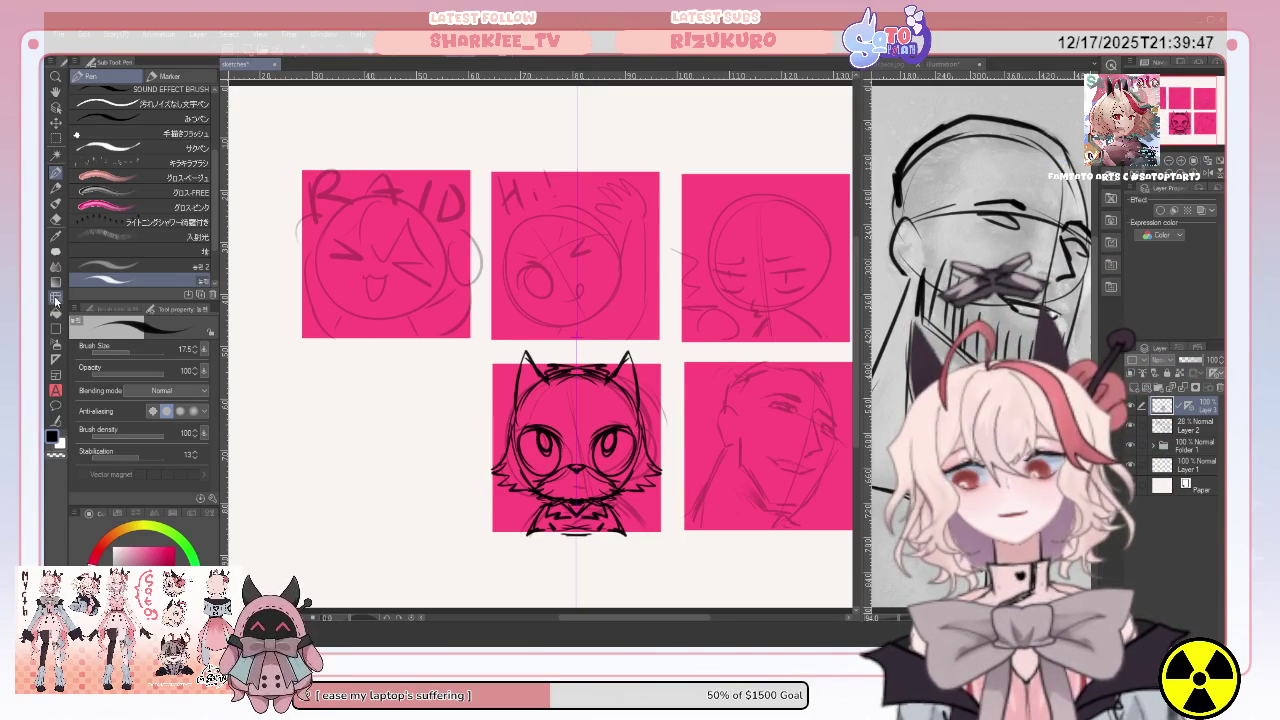
pyautogui.press('j')
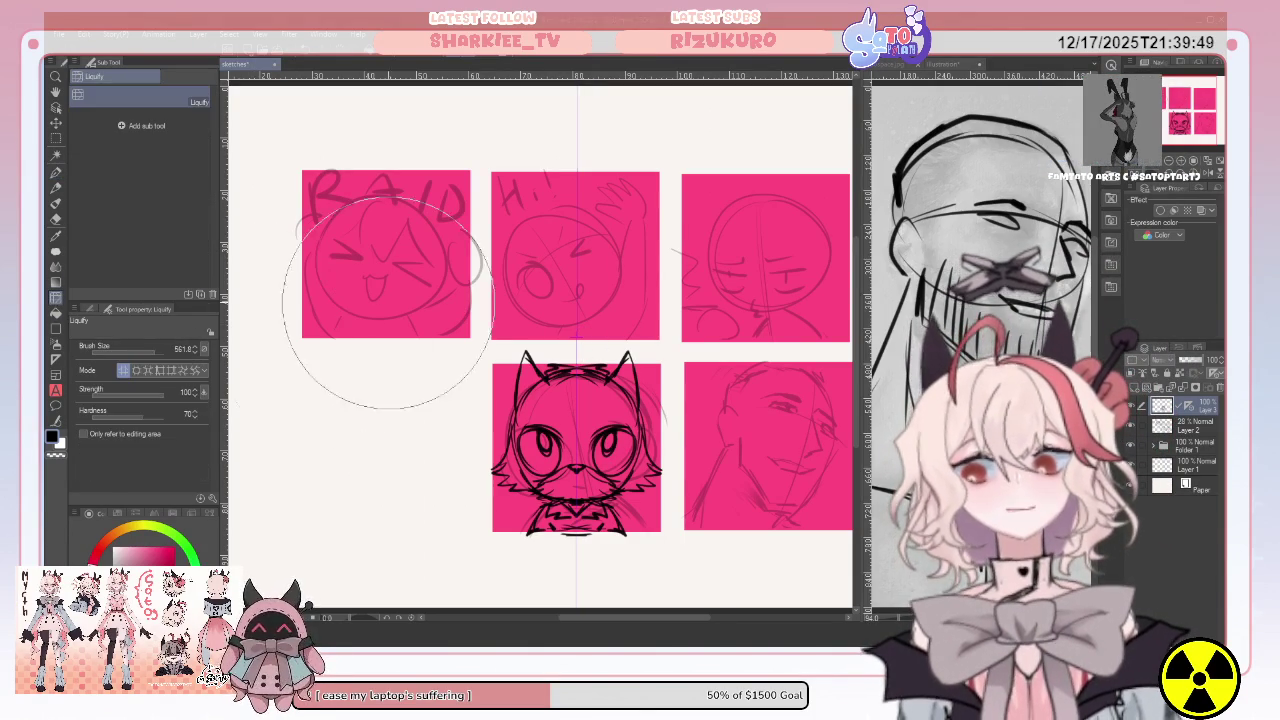
# Liquify the cat's ears and brow, pushing them down slightly and fine-tuning the shape.
pyautogui.moveTo(619, 339); pyautogui.dragTo(618, 349)
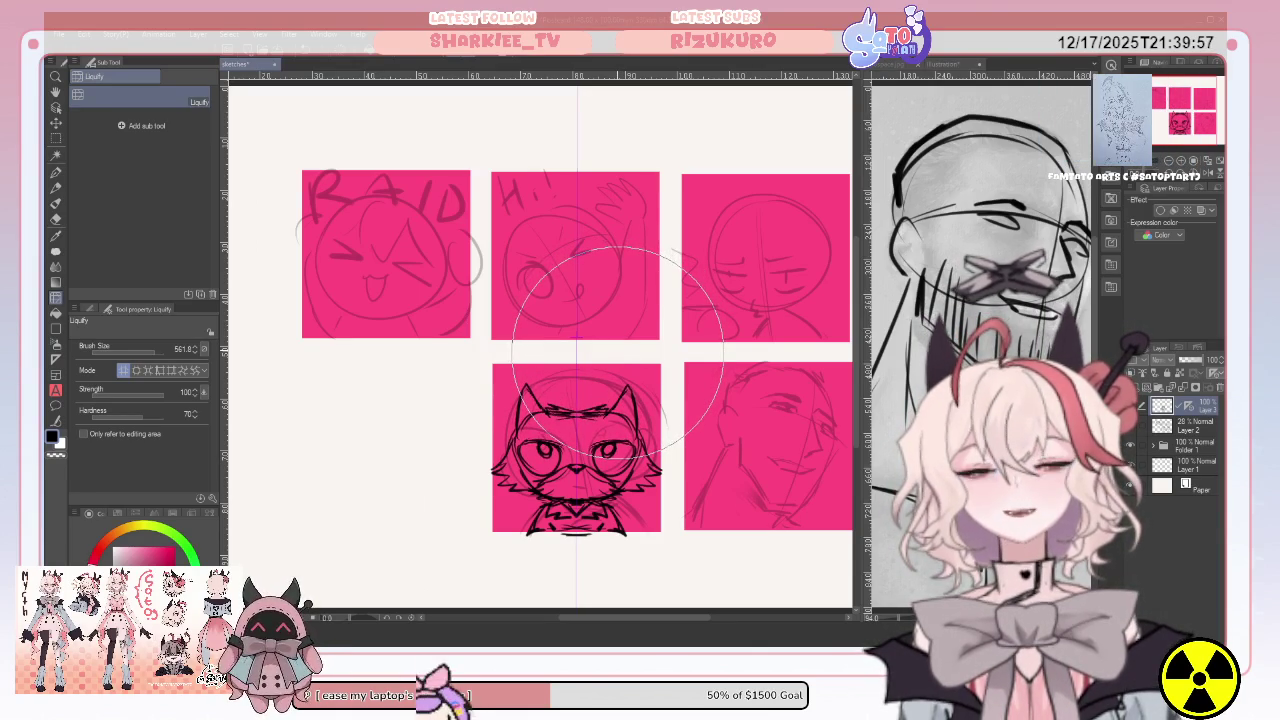
pyautogui.moveTo(618, 350); pyautogui.dragTo(618, 348)
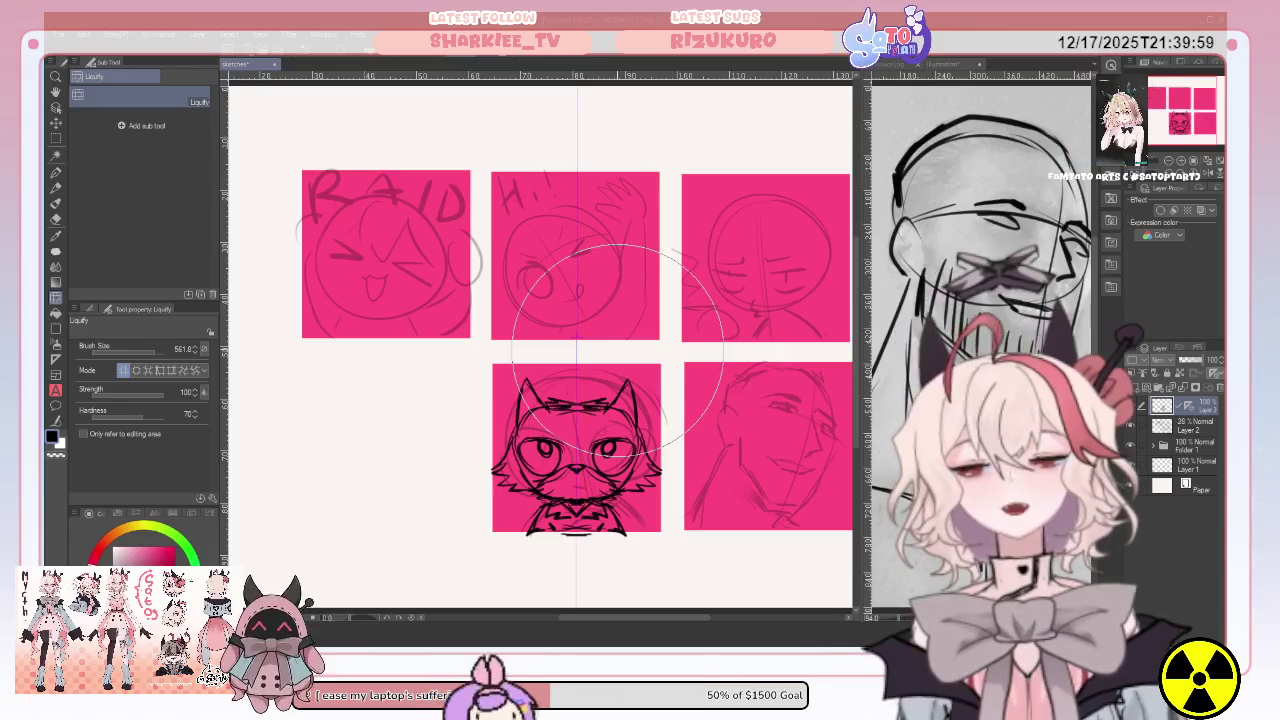
pyautogui.moveTo(617, 350); pyautogui.dragTo(617, 349)
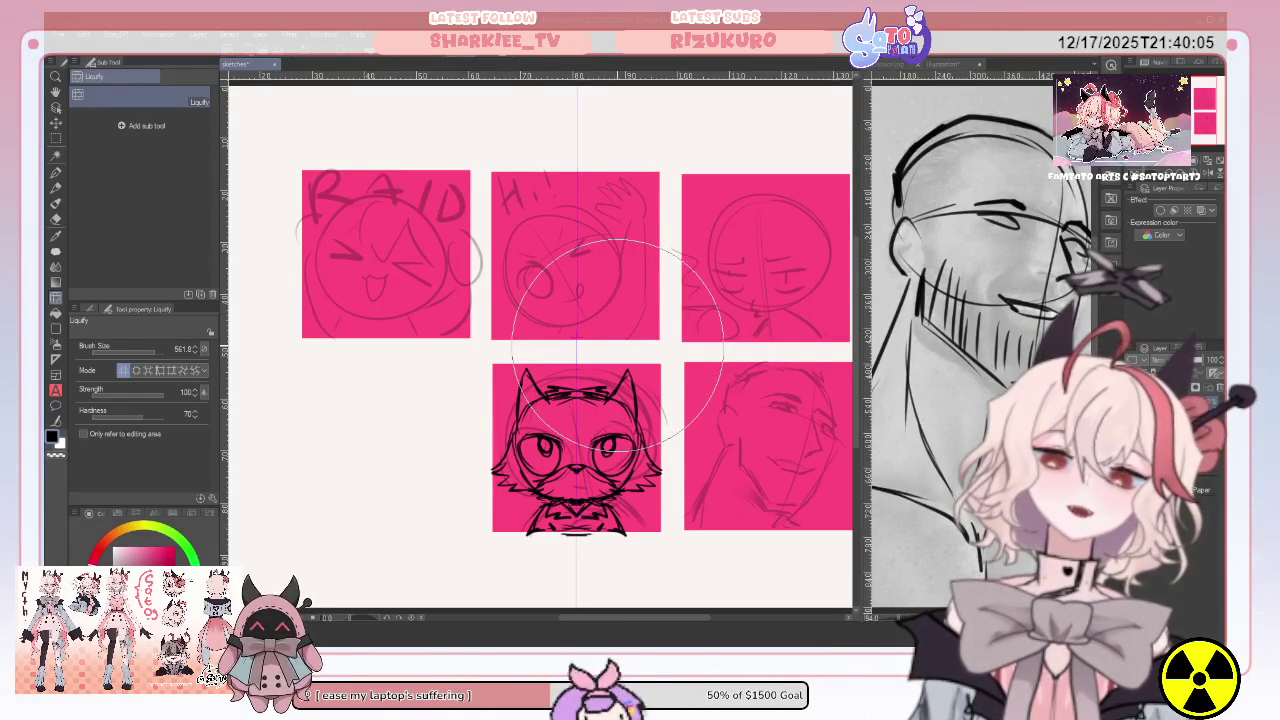
pyautogui.moveTo(617, 345); pyautogui.dragTo(617, 345)
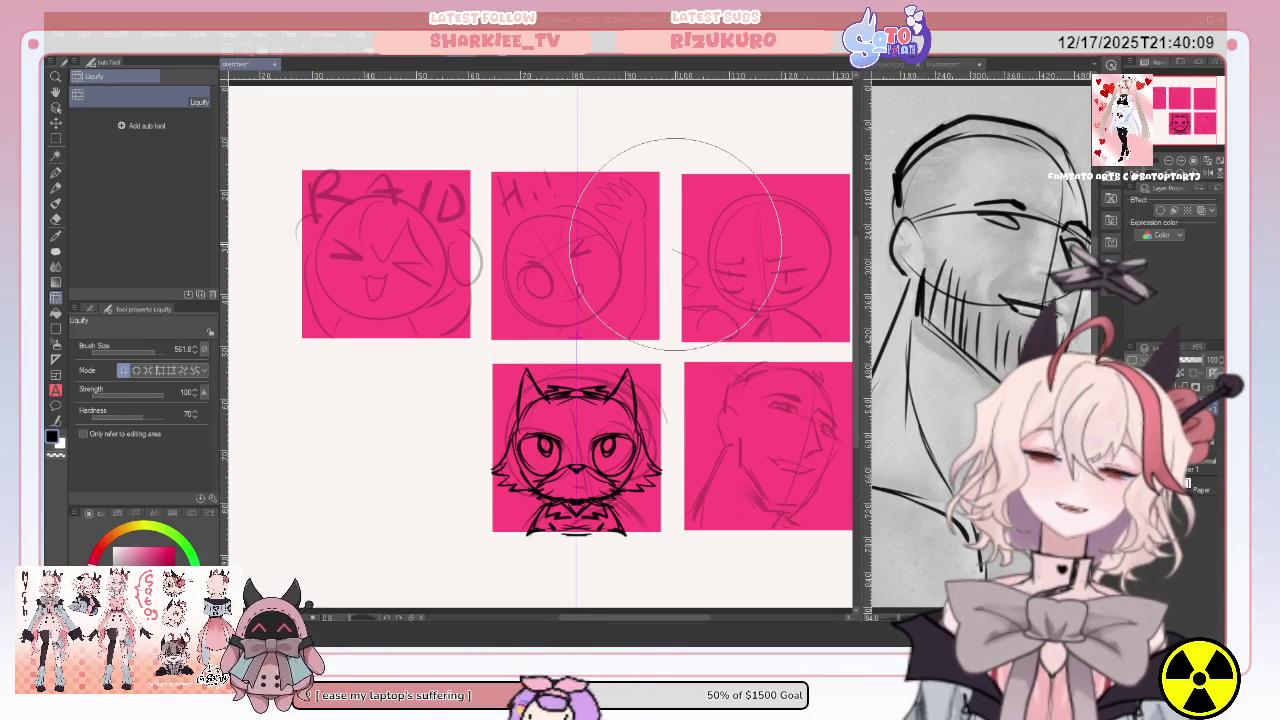
# Move the cat lineart layer slightly higher inside the lower-middle panel.
pyautogui.click(56, 173)
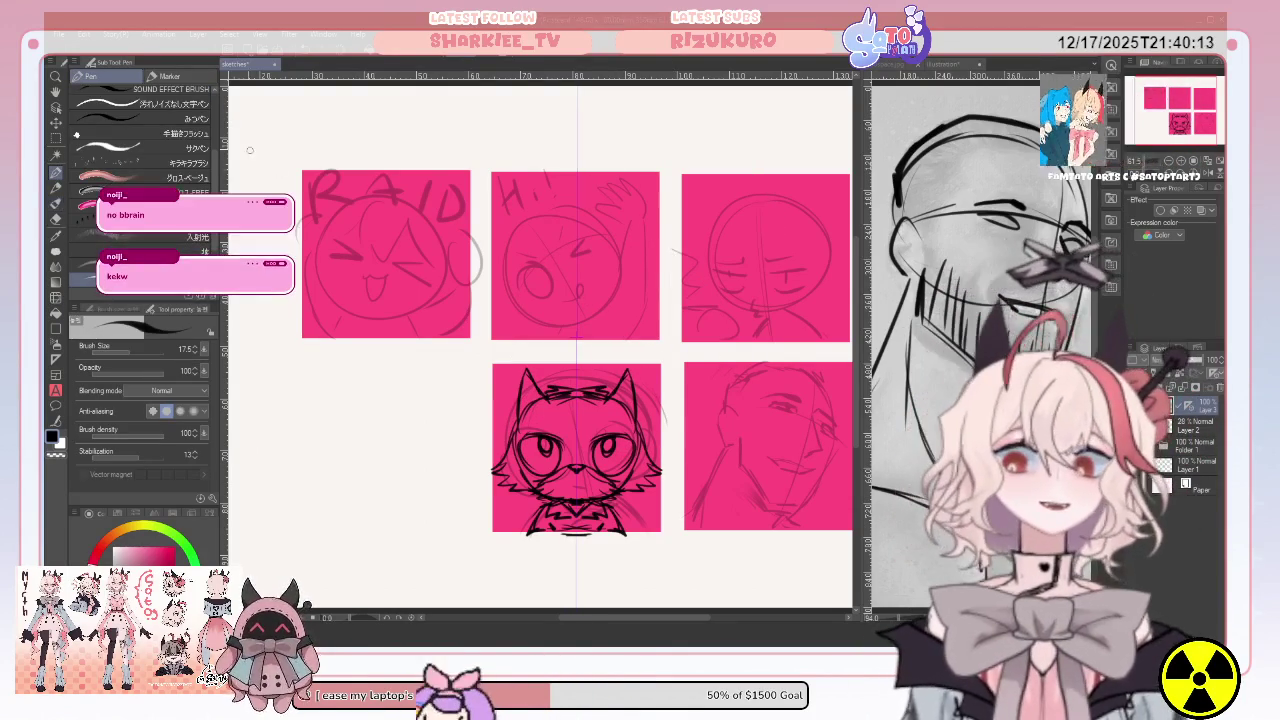
pyautogui.press('k')
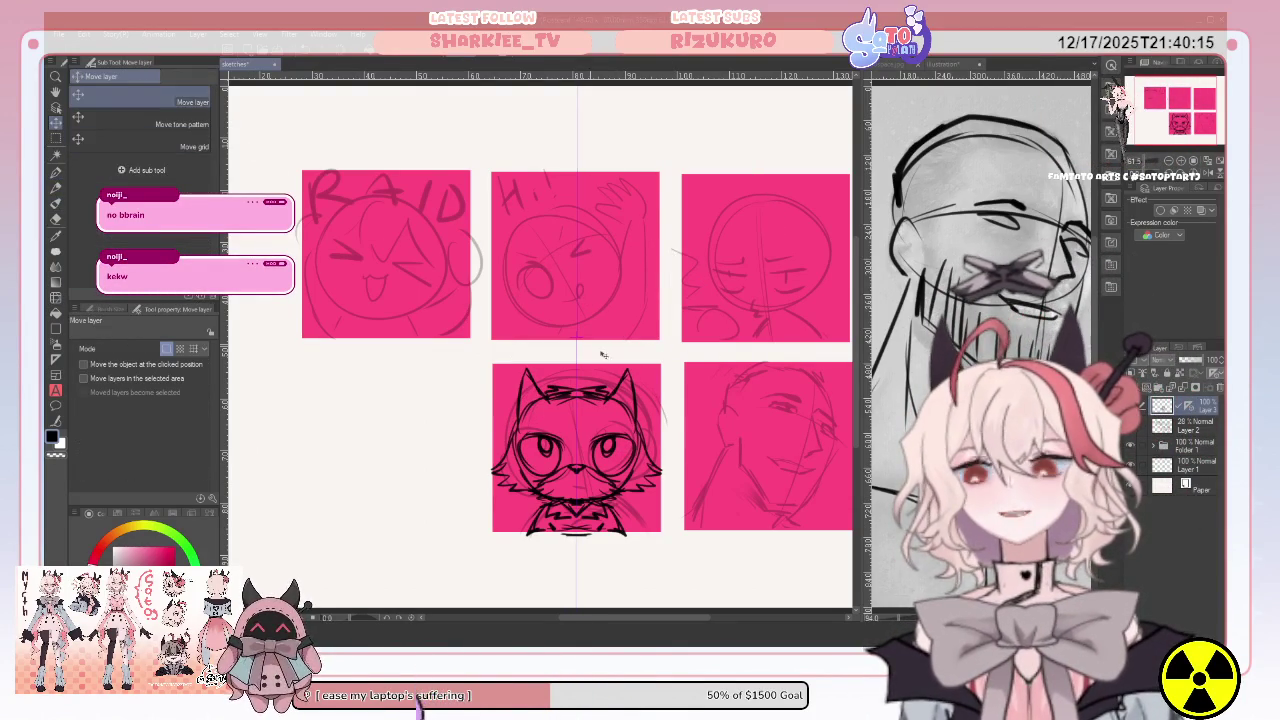
pyautogui.moveTo(618, 398)
pyautogui.mouseDown()
pyautogui.moveTo(614, 386)
pyautogui.moveTo(609, 405)
pyautogui.mouseUp()
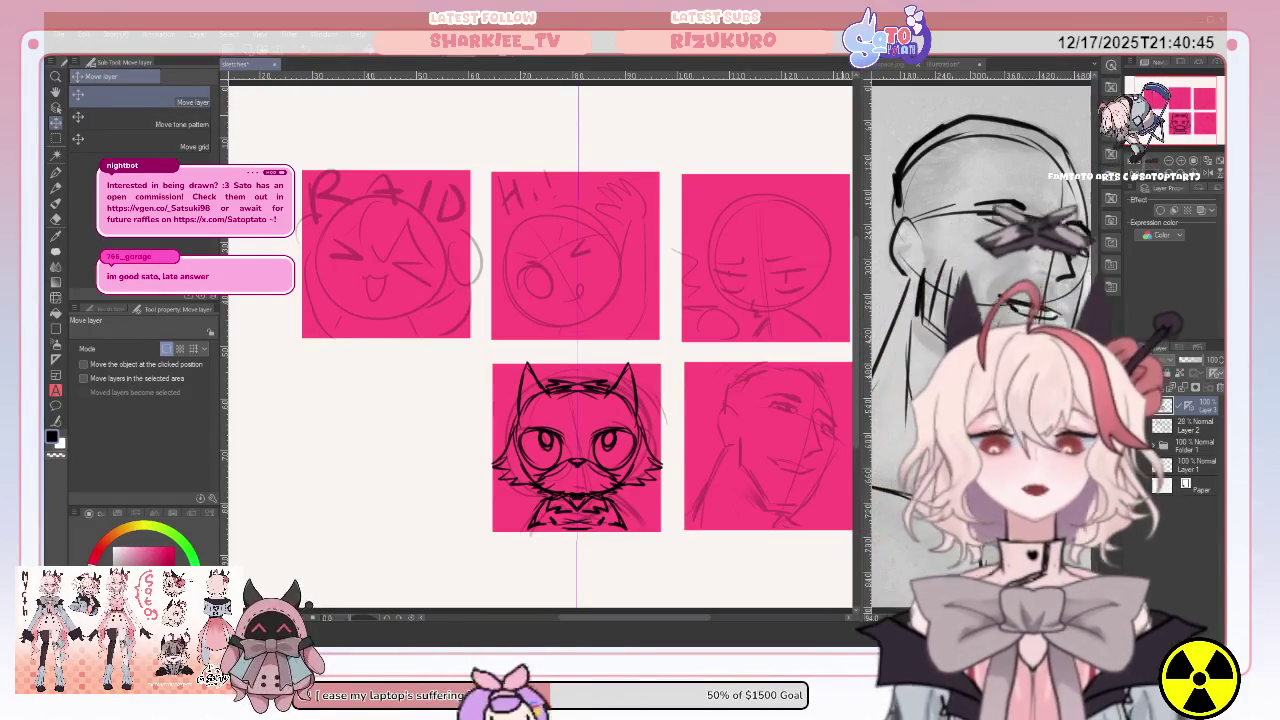
pyautogui.press('p')
pyautogui.press('p')
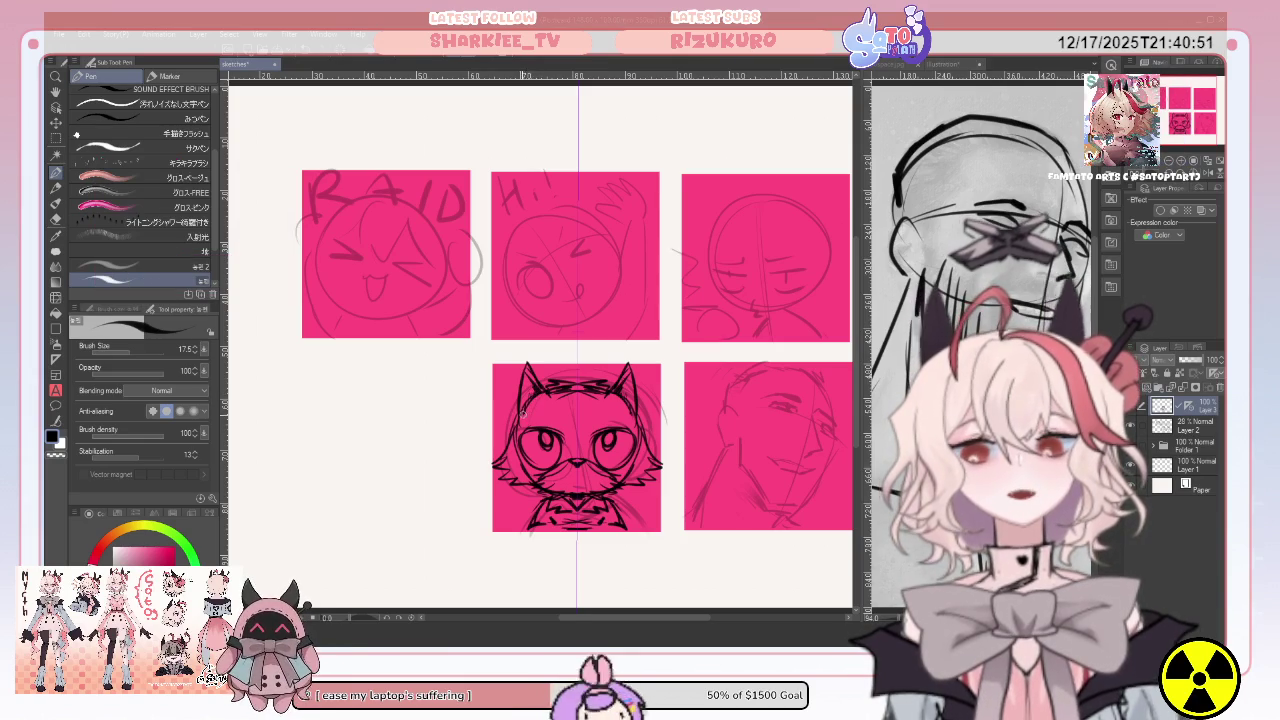
# Expand Folder 1 and create new raster Layer 3 with Ctrl+Shift+N.
pyautogui.moveTo(519, 413)
pyautogui.mouseDown()
pyautogui.moveTo(499, 394)
pyautogui.moveTo(489, 414)
pyautogui.mouseUp()
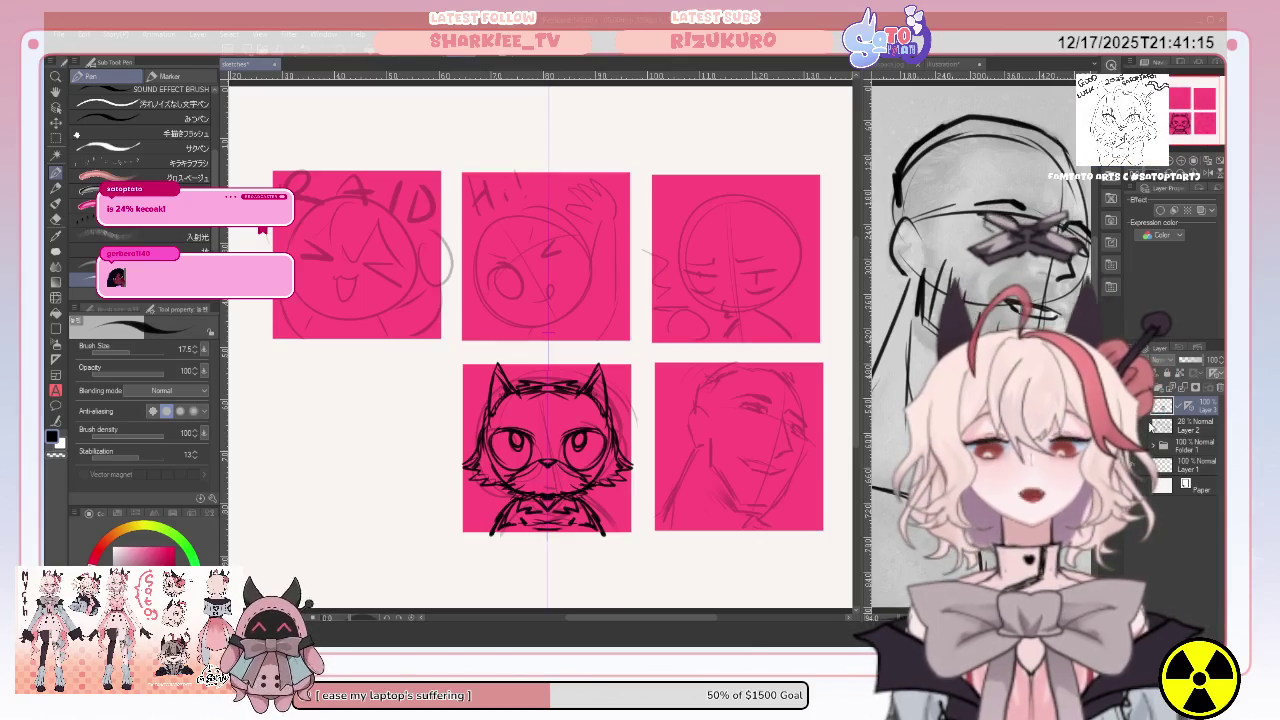
pyautogui.click(1155, 449)
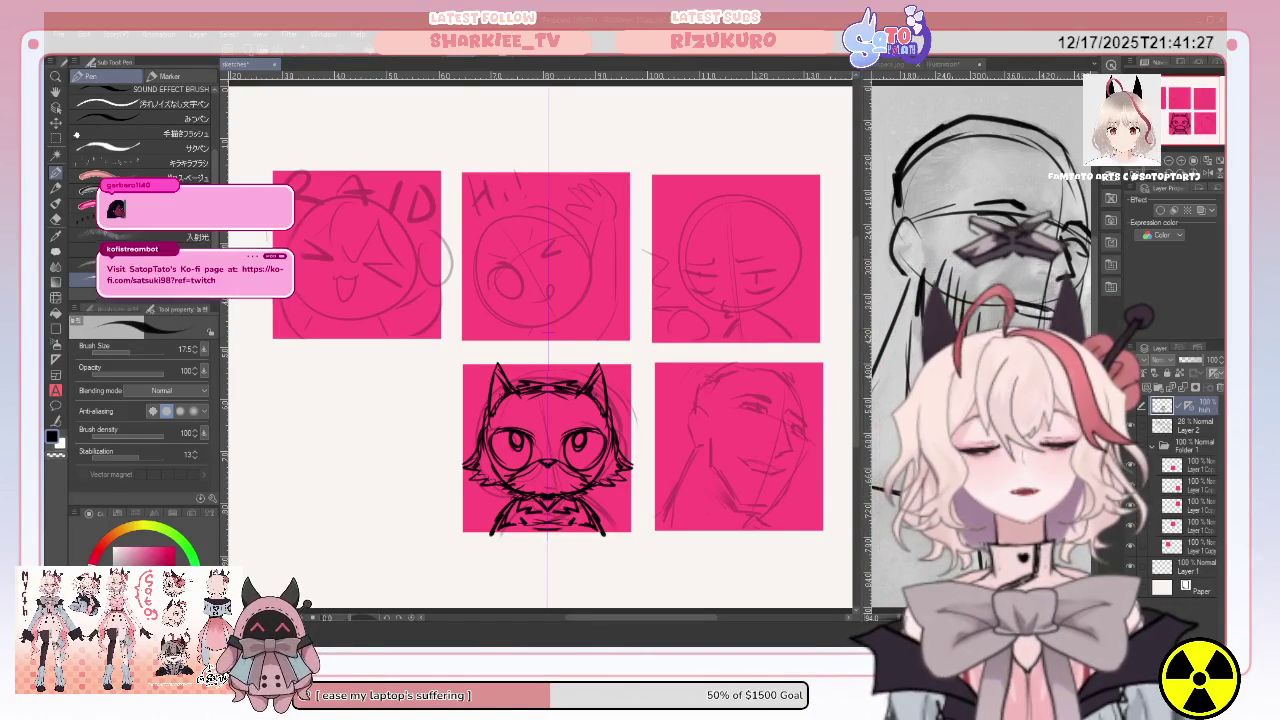
pyautogui.hotkey('ctrl', 'shift', 'n')
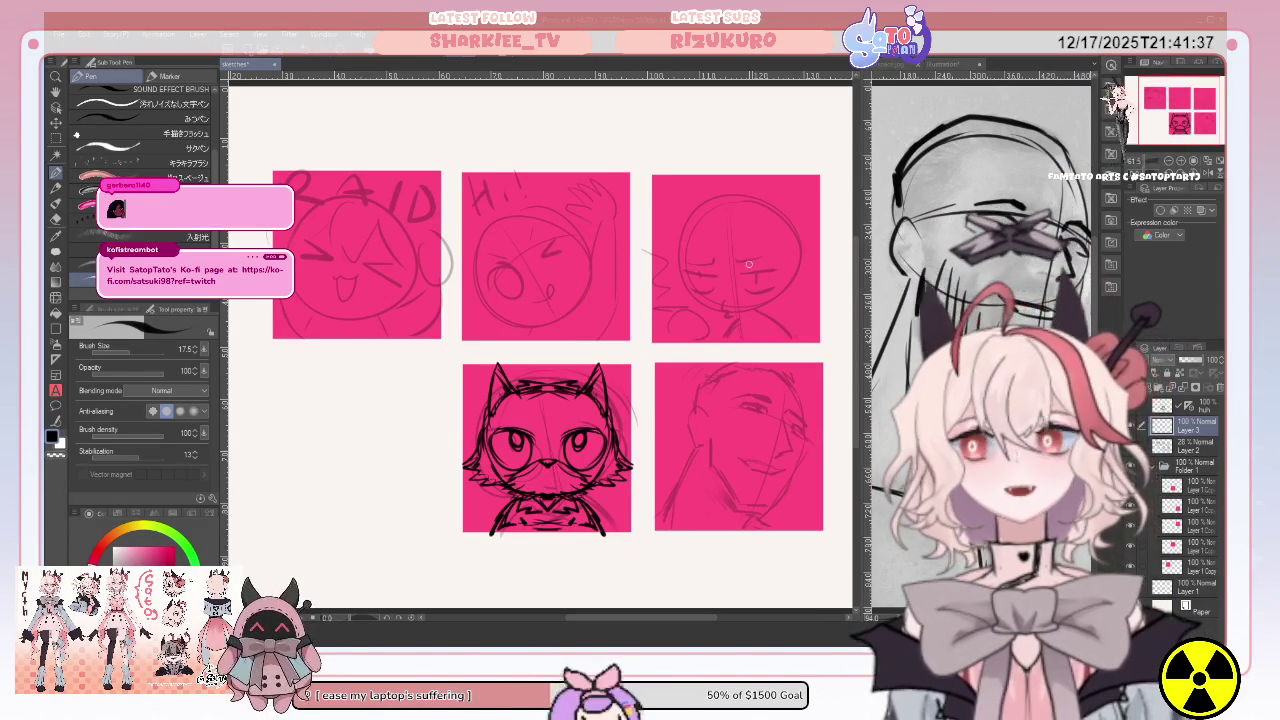
# Ink the glasses girl's eyes, right brow and face lines over the top-right panel sketch.
pyautogui.moveTo(745, 270); pyautogui.dragTo(778, 263)
pyautogui.moveTo(678, 272)
pyautogui.mouseDown()
pyautogui.moveTo(709, 274)
pyautogui.moveTo(697, 276)
pyautogui.moveTo(708, 289)
pyautogui.mouseUp()
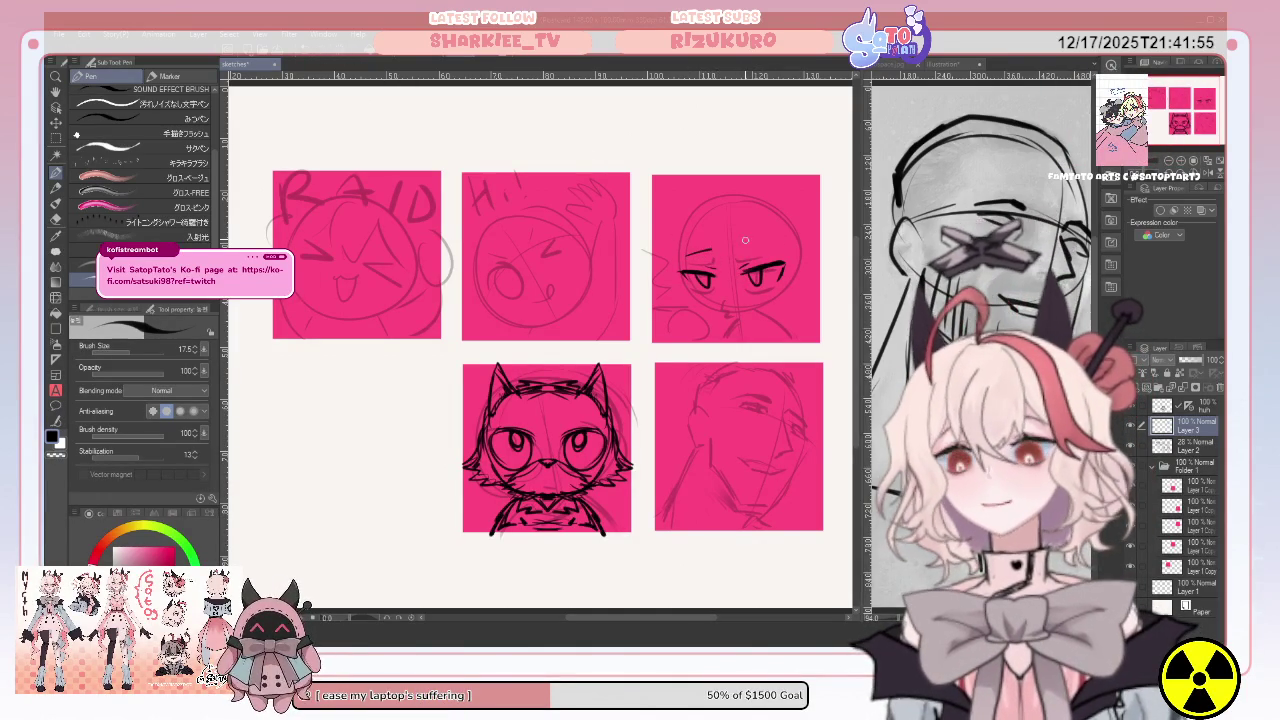
pyautogui.moveTo(737, 242); pyautogui.dragTo(770, 241)
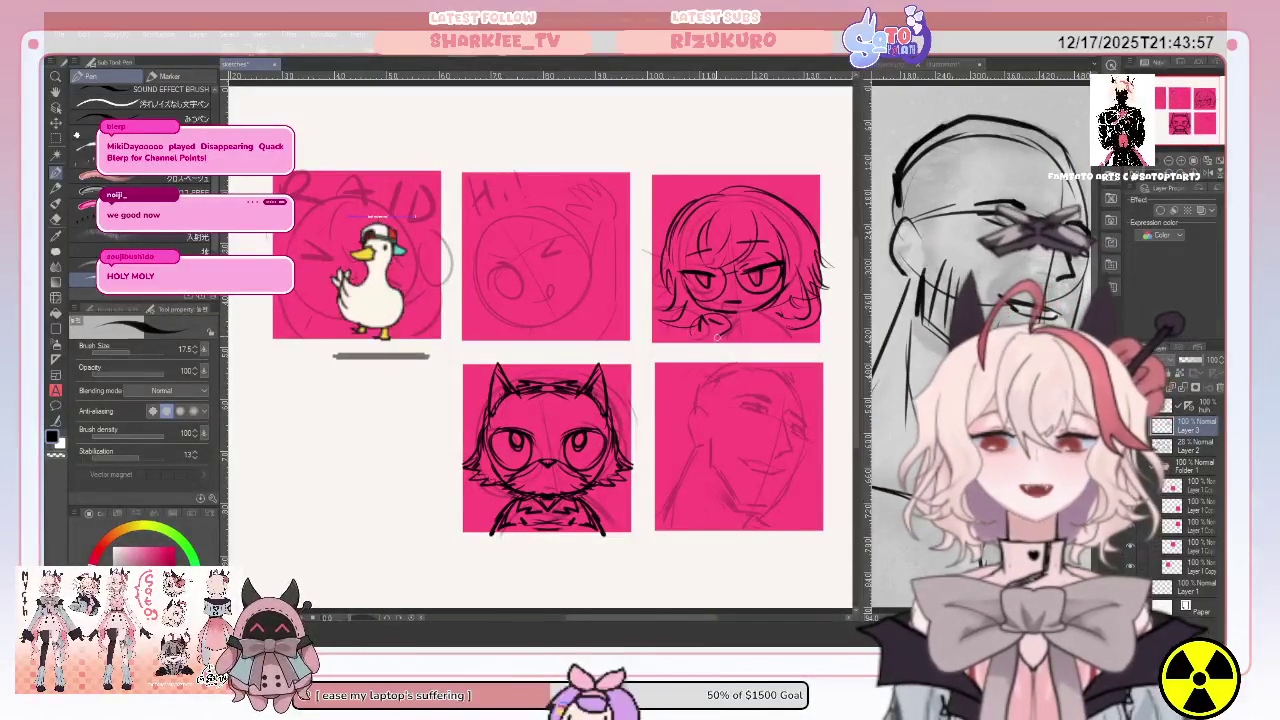
pyautogui.moveTo(690, 336)
pyautogui.mouseDown()
pyautogui.moveTo(677, 345)
pyautogui.moveTo(722, 330)
pyautogui.mouseUp()
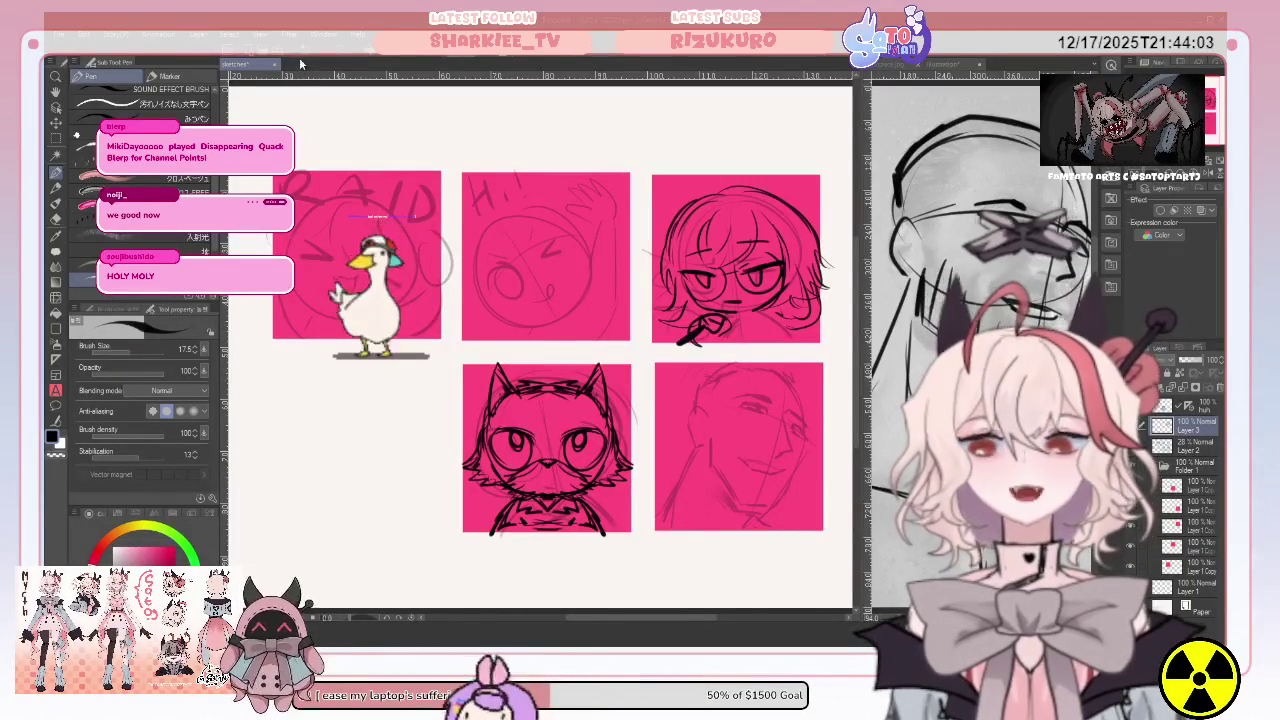
# Undo the stray stroke at the glasses girl's lower left.
pyautogui.hotkey('ctrl', 'z')
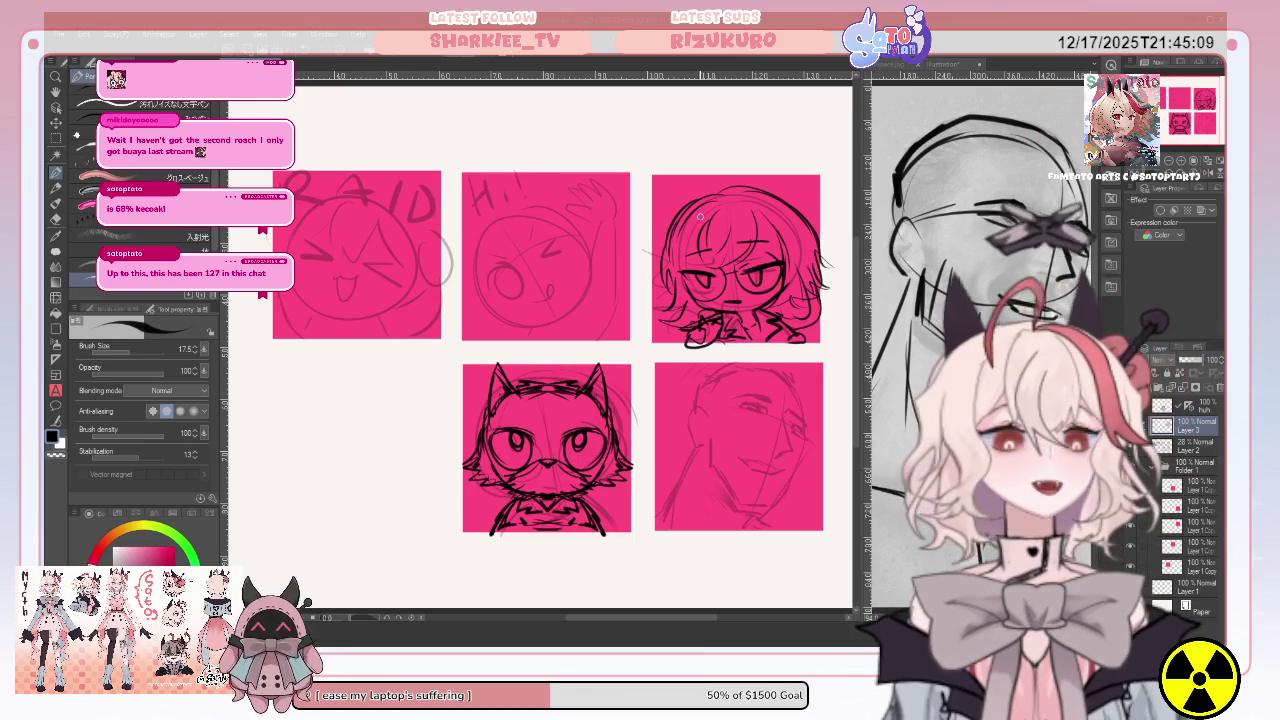
pyautogui.click(56, 130)
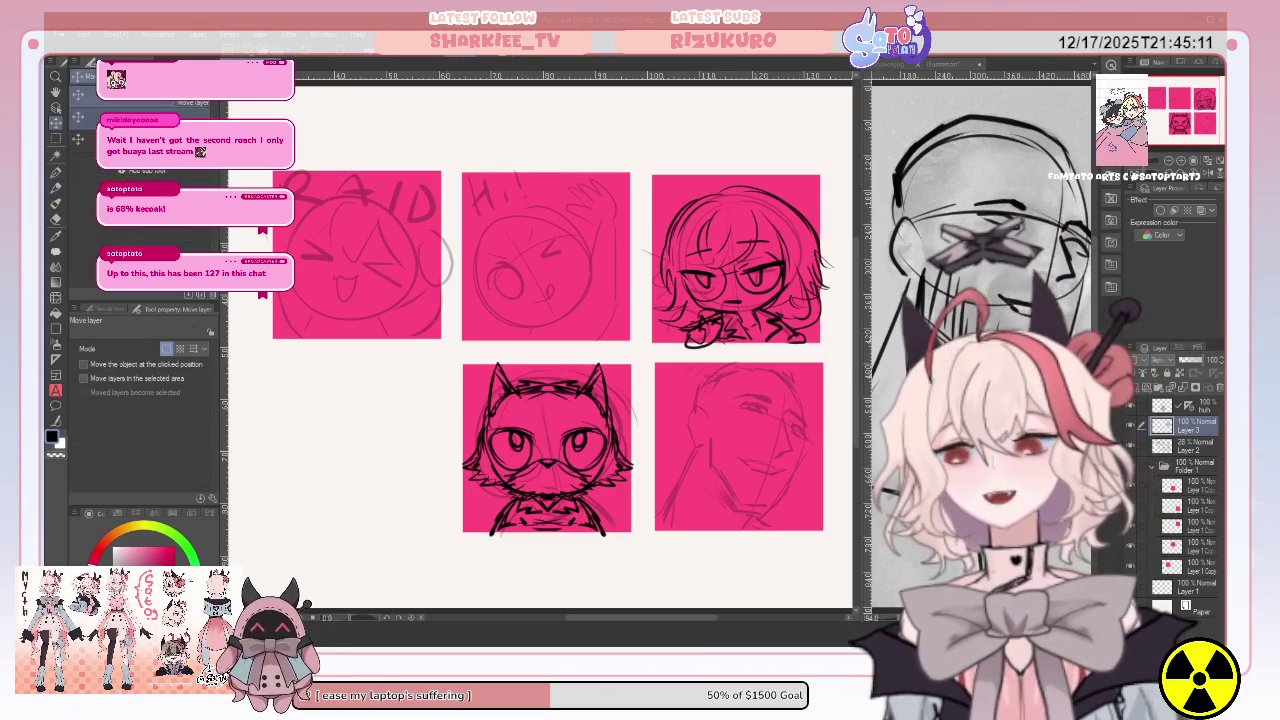
# Shift the inked glasses girl a little left inside the top-right panel, then resume with the Pen.
pyautogui.moveTo(765, 222); pyautogui.dragTo(724, 228)
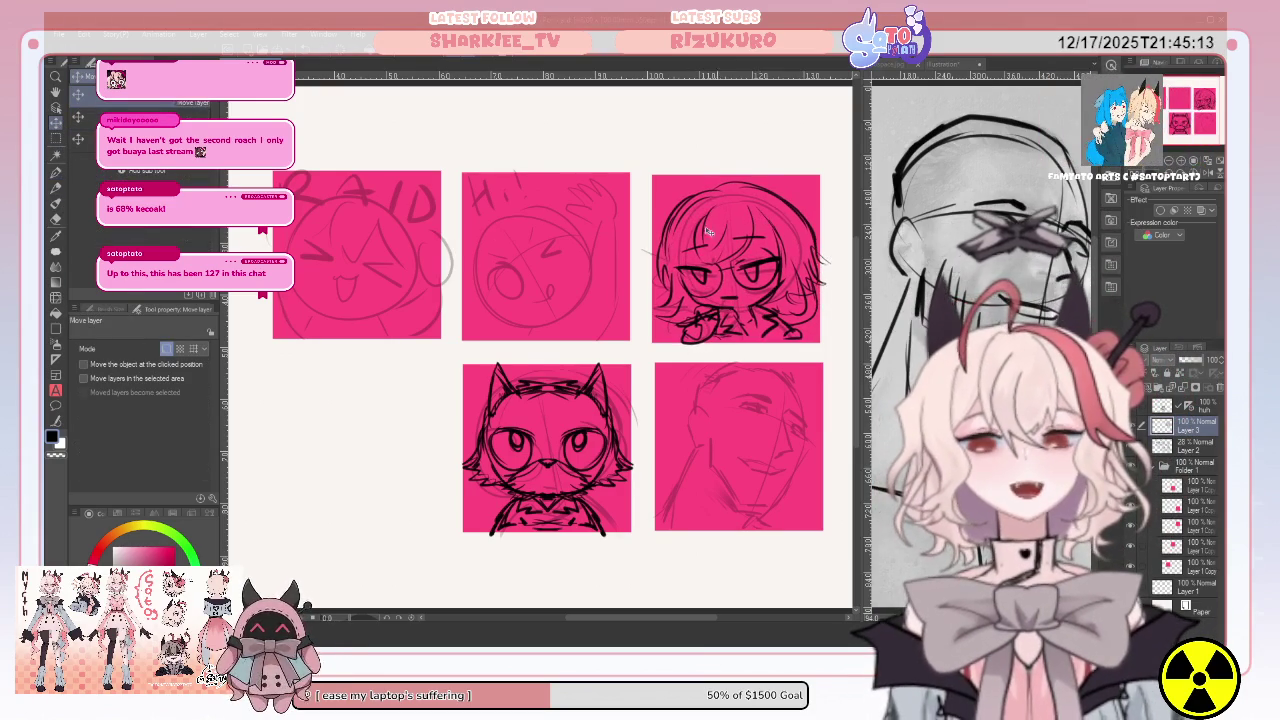
pyautogui.click(56, 172)
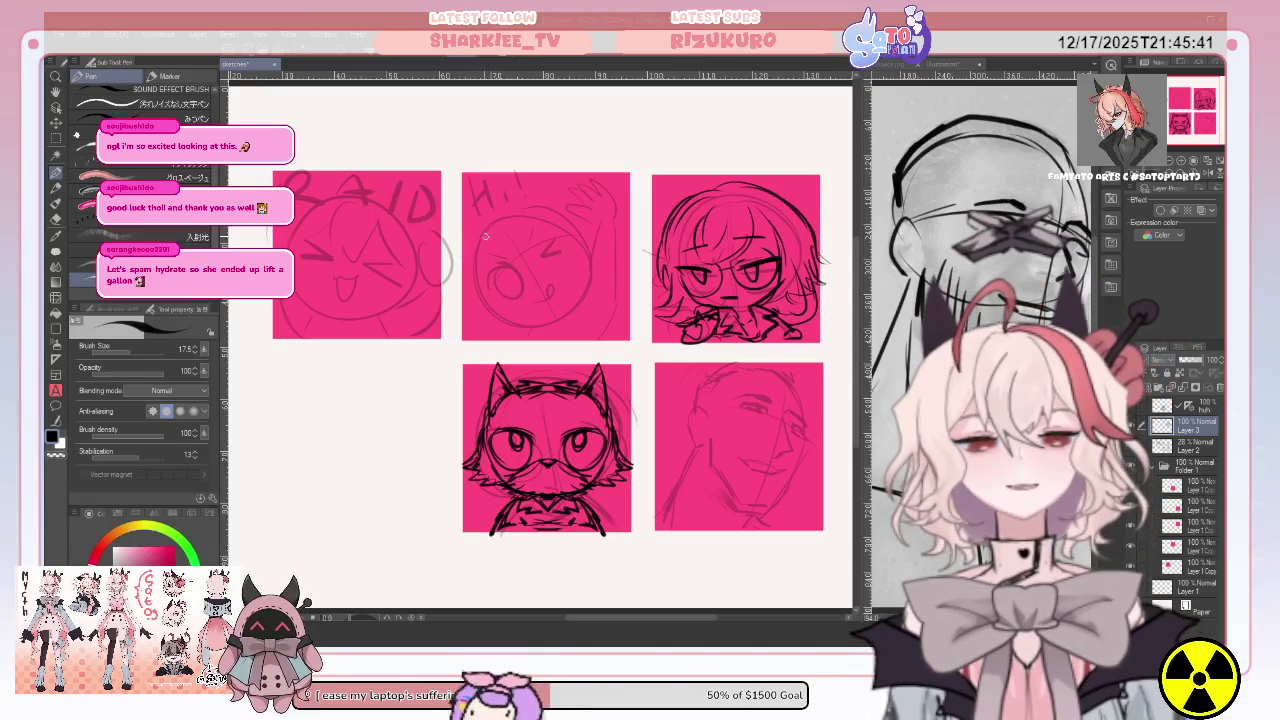
pyautogui.moveTo(503, 305); pyautogui.dragTo(470, 258)
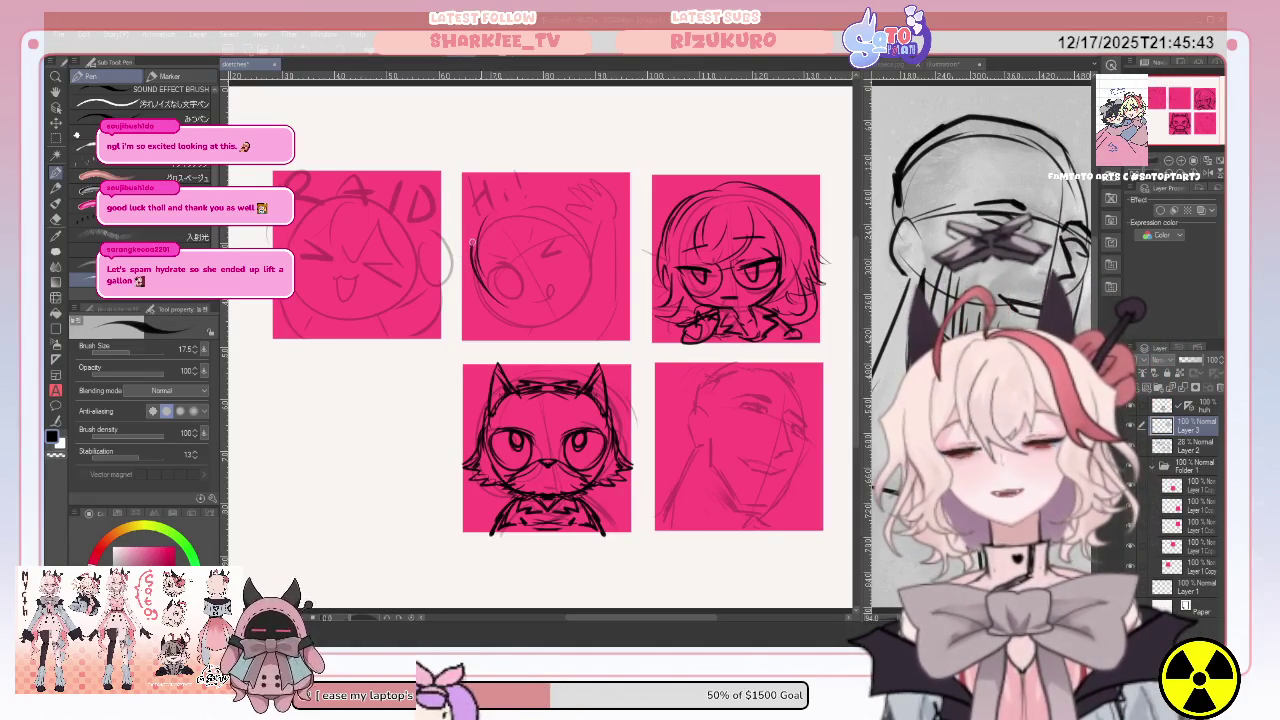
pyautogui.moveTo(520, 200); pyautogui.dragTo(549, 201)
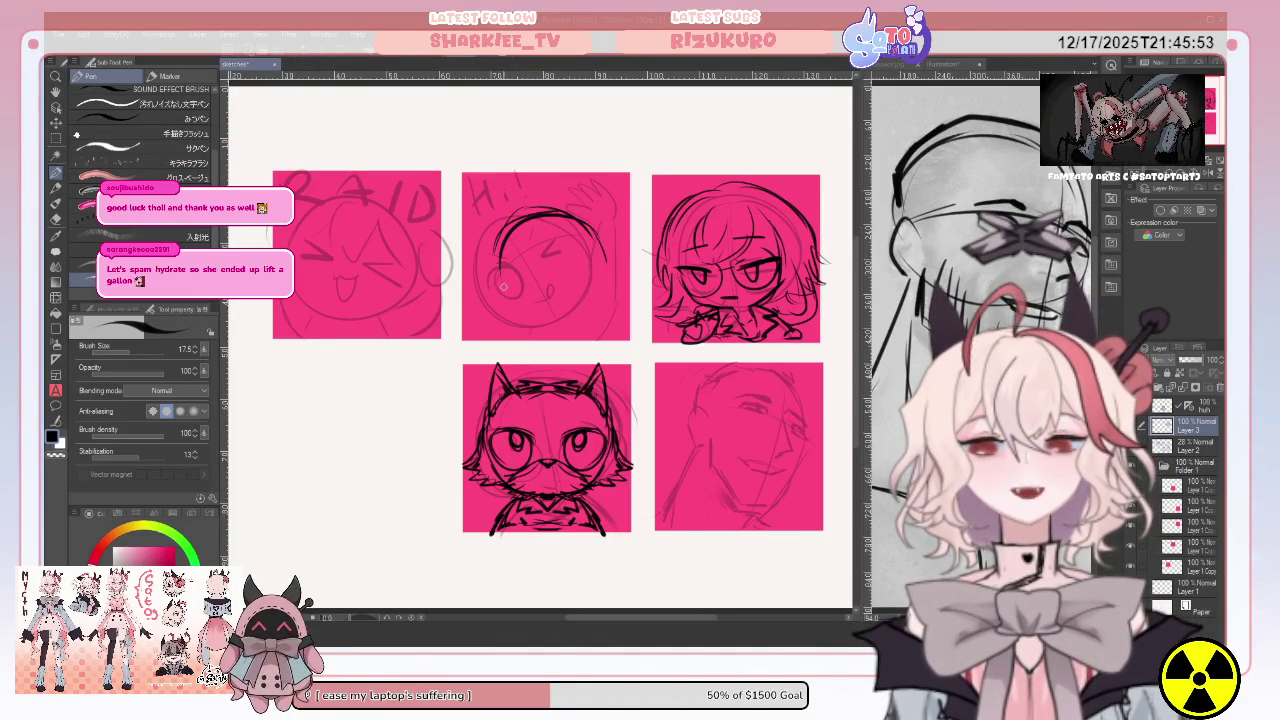
pyautogui.moveTo(502, 242); pyautogui.dragTo(499, 316)
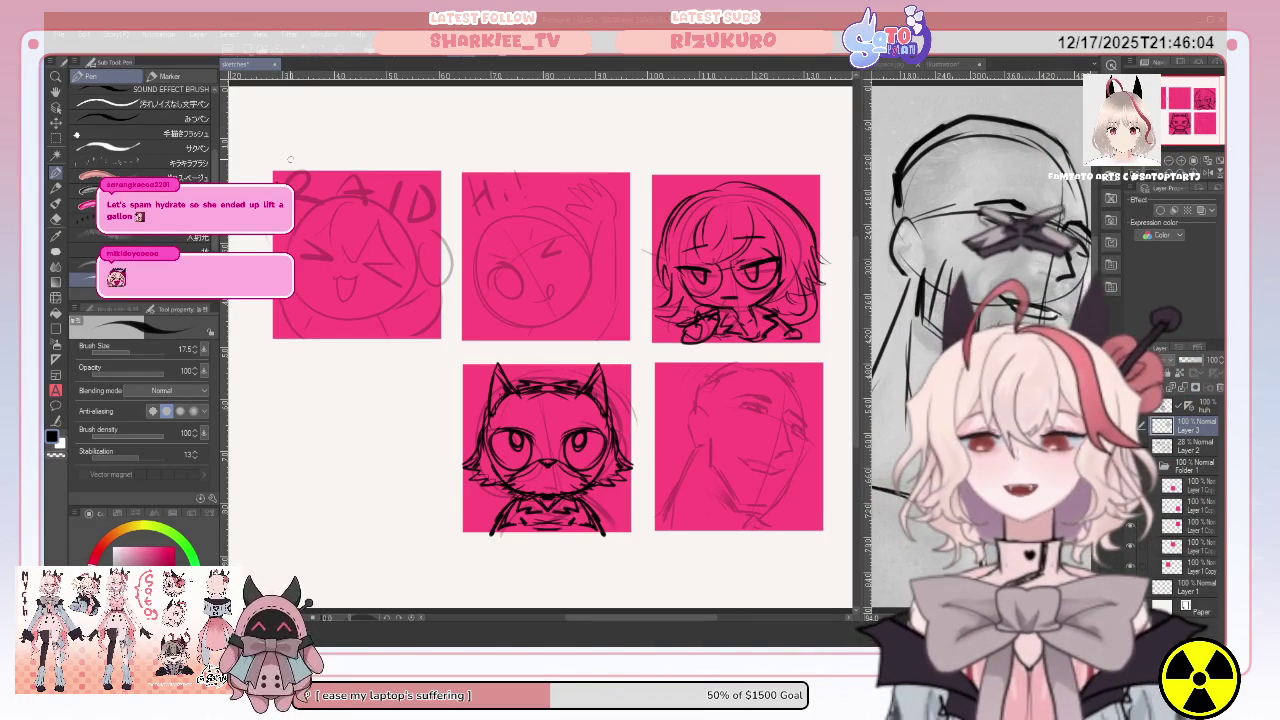
pyautogui.moveTo(290, 178)
pyautogui.mouseDown()
pyautogui.moveTo(312, 196)
pyautogui.moveTo(362, 178)
pyautogui.moveTo(386, 198)
pyautogui.moveTo(430, 190)
pyautogui.moveTo(398, 172)
pyautogui.moveTo(378, 196)
pyautogui.moveTo(378, 182)
pyautogui.moveTo(324, 198)
pyautogui.moveTo(342, 180)
pyautogui.moveTo(372, 206)
pyautogui.mouseUp()
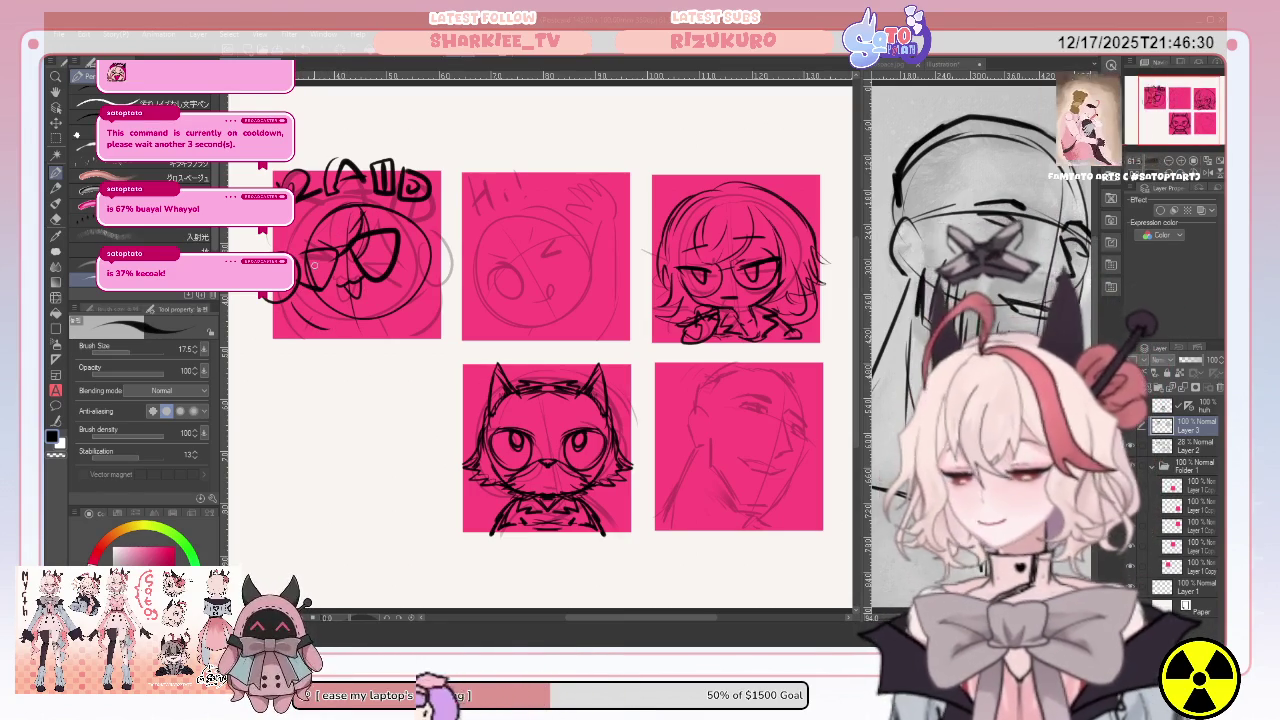
# Ink the RAID bubble's tail, the character's face side and bottom, and the HI! panel's head circle.
pyautogui.moveTo(483, 199); pyautogui.dragTo(478, 210)
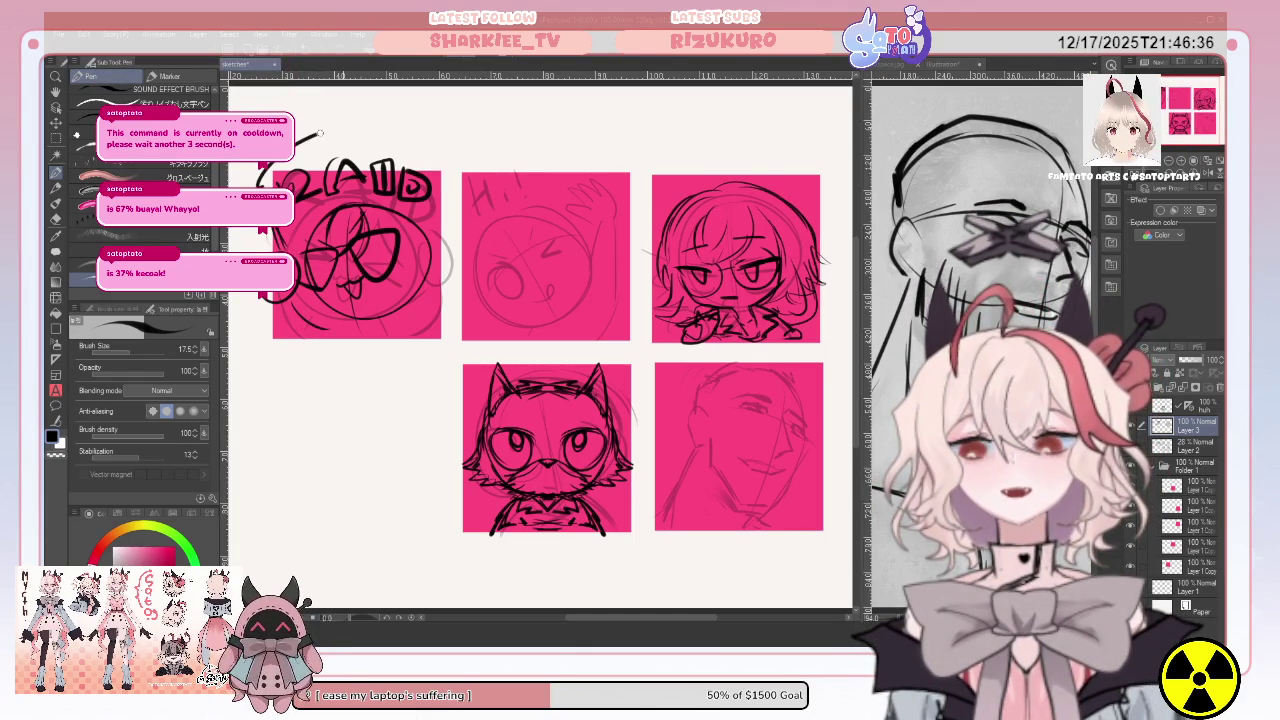
pyautogui.moveTo(462, 142)
pyautogui.mouseDown()
pyautogui.moveTo(472, 186)
pyautogui.moveTo(392, 212)
pyautogui.moveTo(384, 278)
pyautogui.mouseUp()
pyautogui.moveTo(407, 217); pyautogui.dragTo(441, 250)
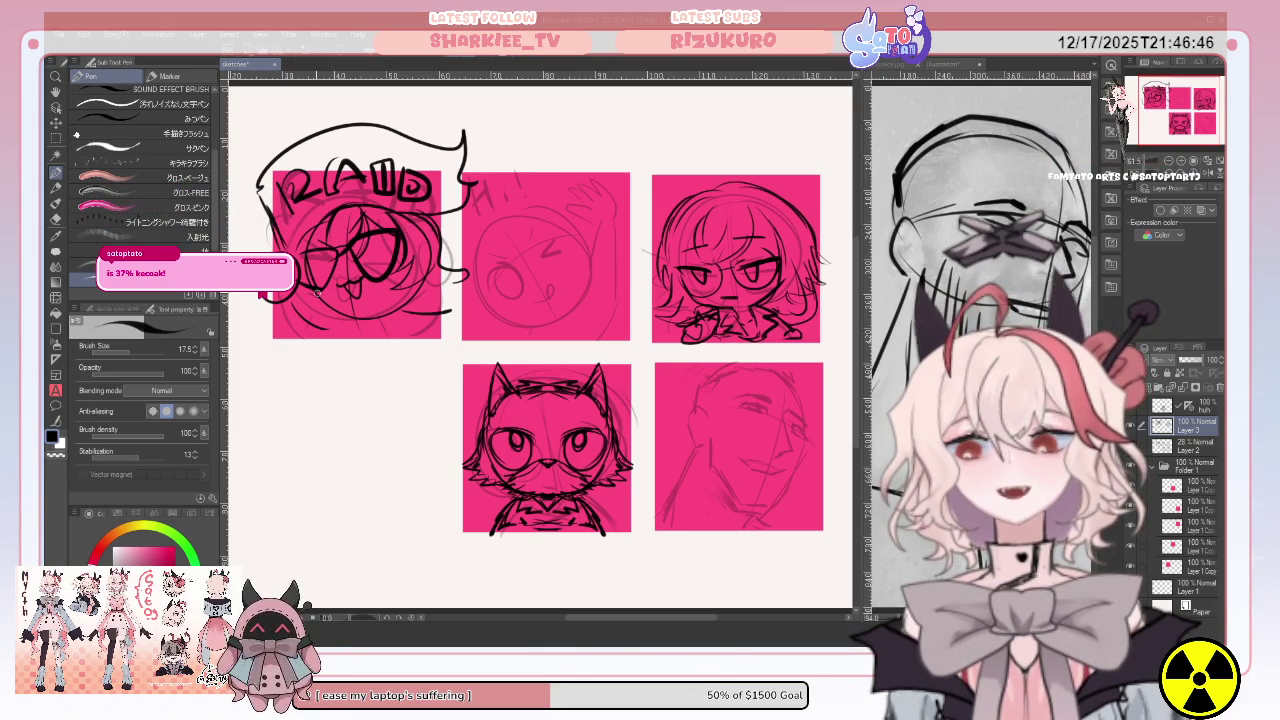
pyautogui.moveTo(331, 327)
pyautogui.mouseDown()
pyautogui.moveTo(343, 333)
pyautogui.moveTo(394, 300)
pyautogui.moveTo(443, 337)
pyautogui.mouseUp()
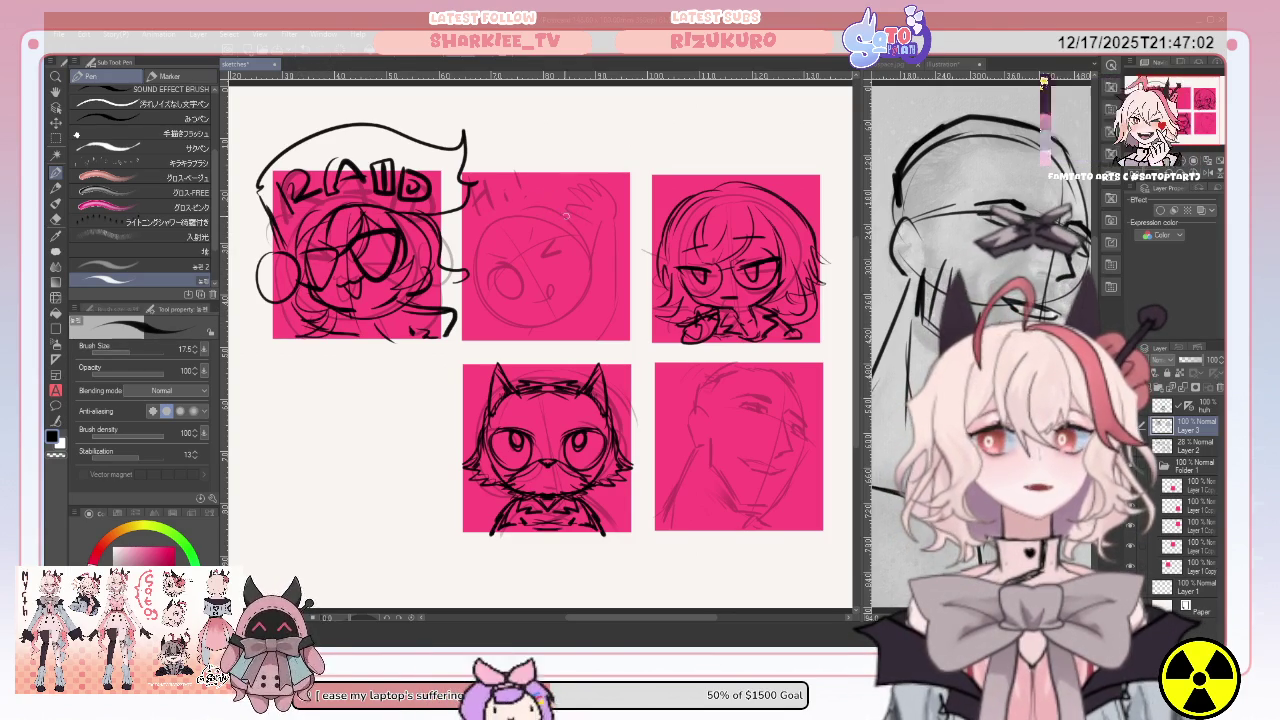
pyautogui.moveTo(570, 212)
pyautogui.mouseDown()
pyautogui.moveTo(507, 322)
pyautogui.moveTo(619, 320)
pyautogui.moveTo(600, 340)
pyautogui.mouseUp()
pyautogui.moveTo(612, 272); pyautogui.dragTo(590, 288)
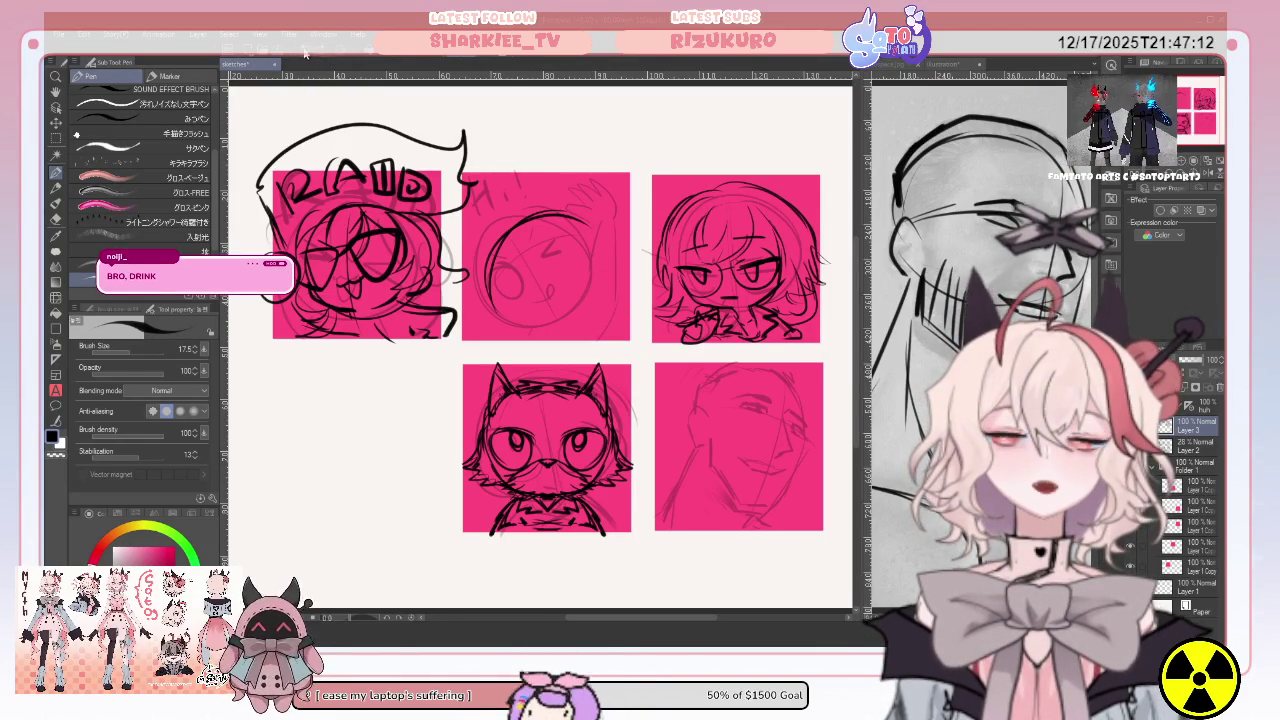
# Replace the rough head circle in the HI! panel with a cleaner round head outline.
pyautogui.hotkey('ctrl', 'z')
pyautogui.moveTo(520, 207); pyautogui.dragTo(540, 300)
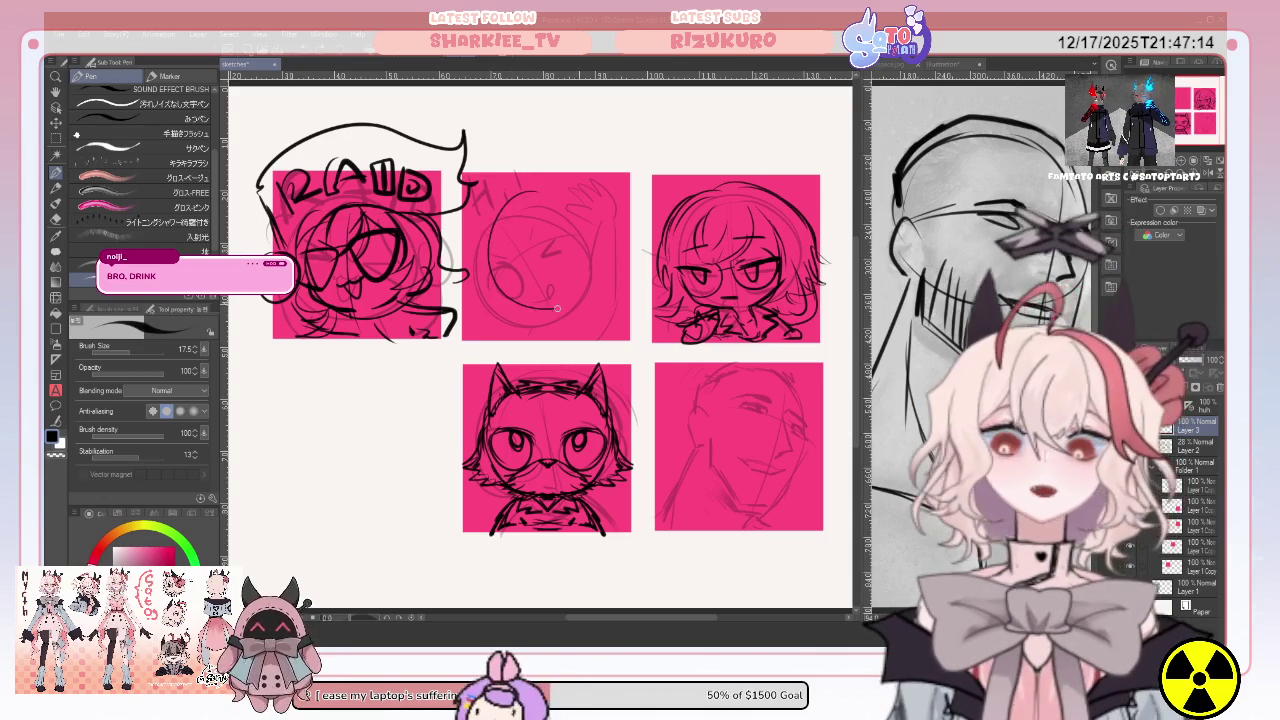
pyautogui.moveTo(515, 190)
pyautogui.mouseDown()
pyautogui.moveTo(576, 193)
pyautogui.moveTo(591, 270)
pyautogui.mouseUp()
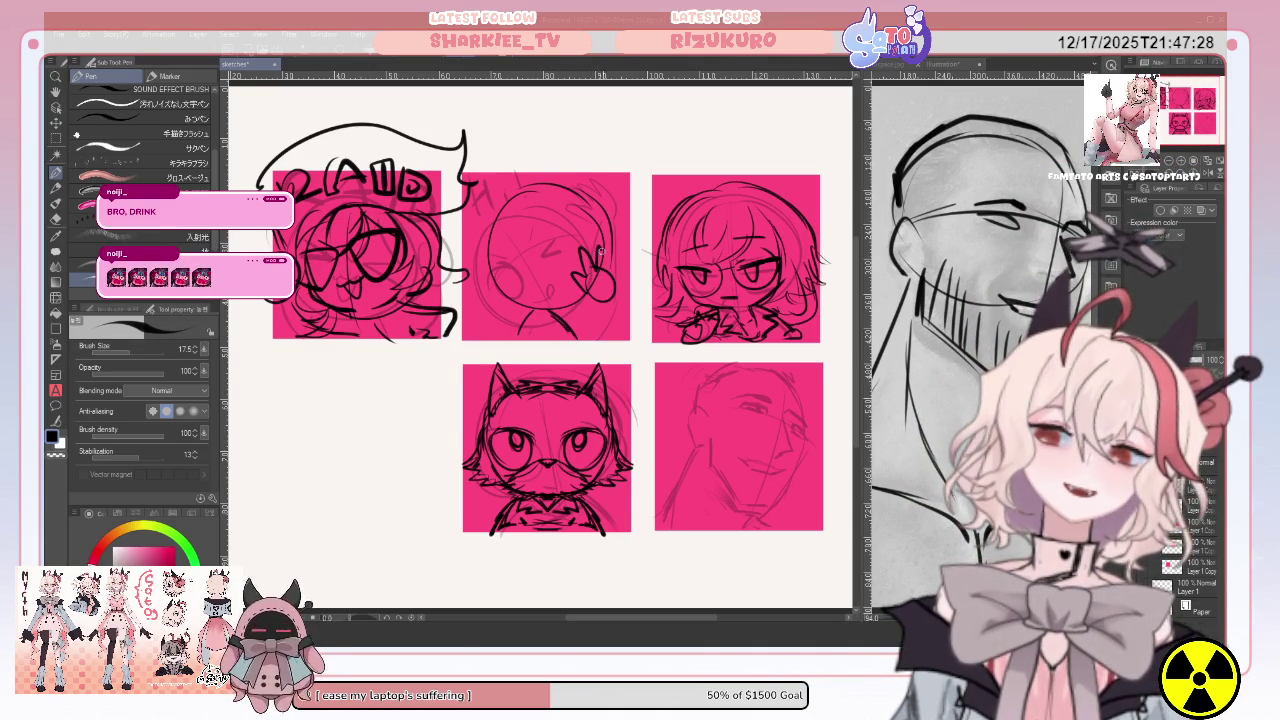
# Ink the raised waving hand beside the chibi's head in the HI! panel.
pyautogui.moveTo(610, 252)
pyautogui.mouseDown()
pyautogui.moveTo(612, 278)
pyautogui.moveTo(586, 298)
pyautogui.mouseUp()
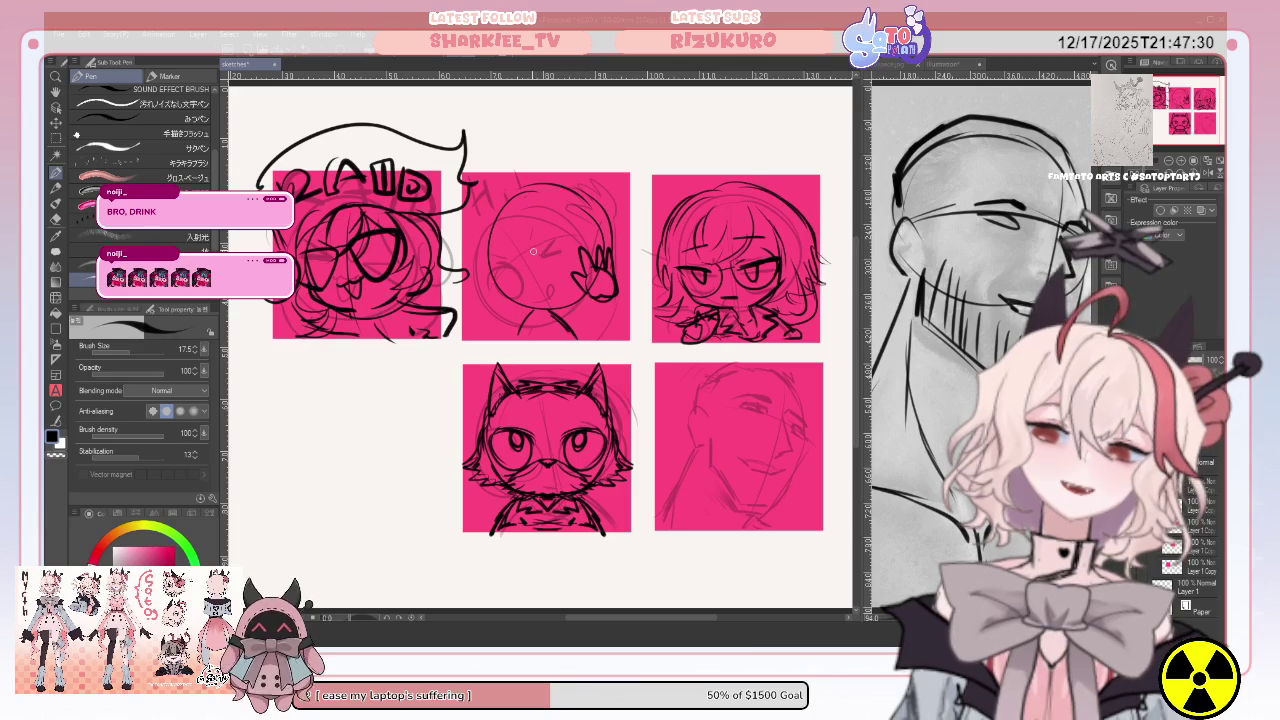
pyautogui.moveTo(495, 244); pyautogui.dragTo(512, 241)
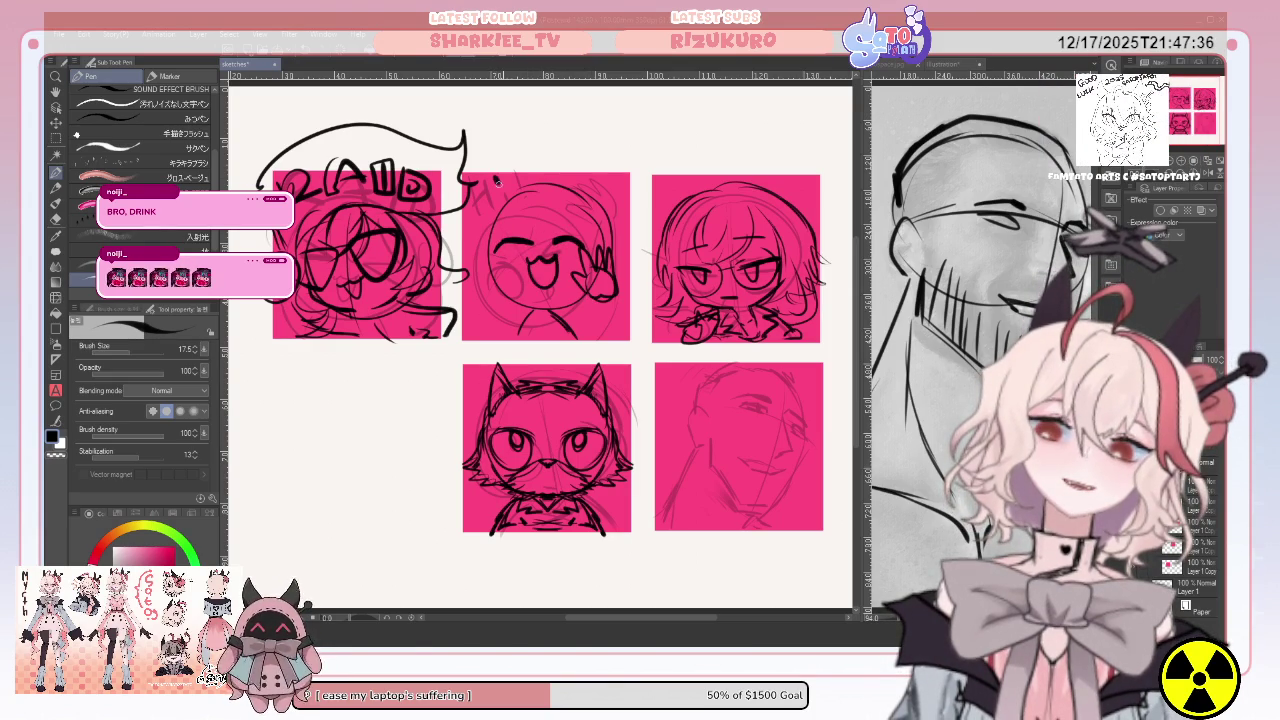
pyautogui.moveTo(497, 181); pyautogui.dragTo(510, 176)
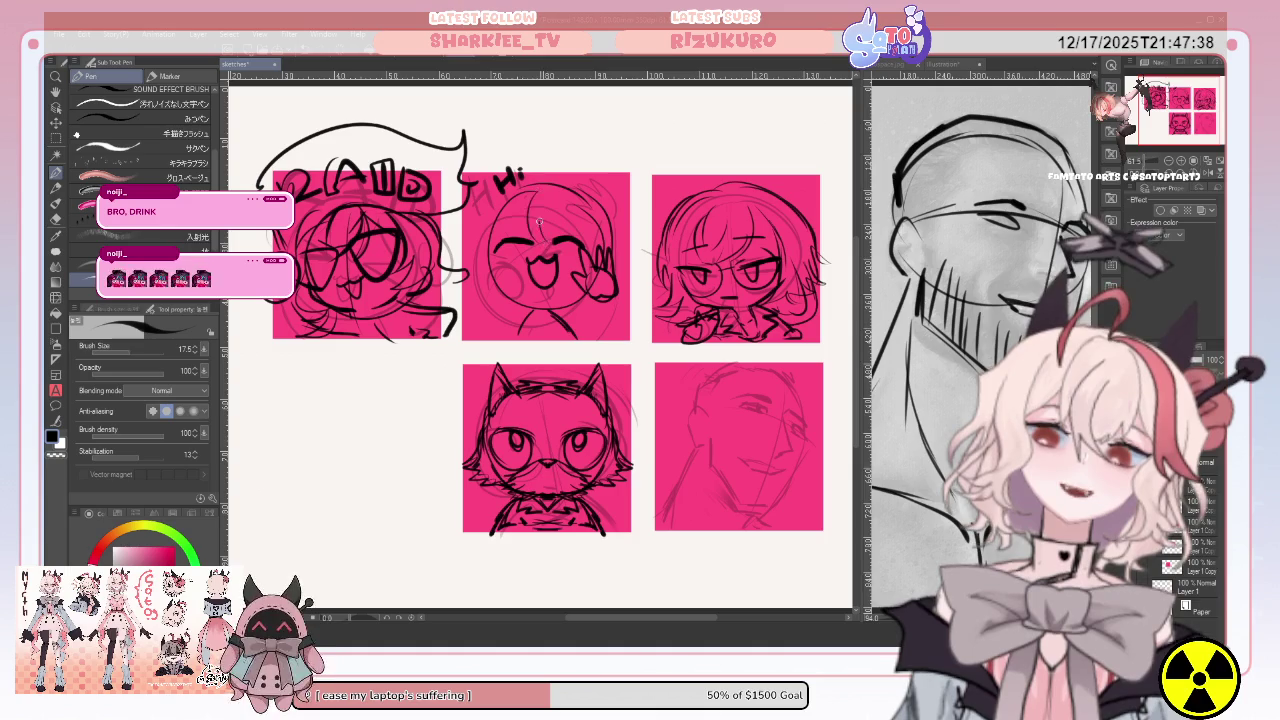
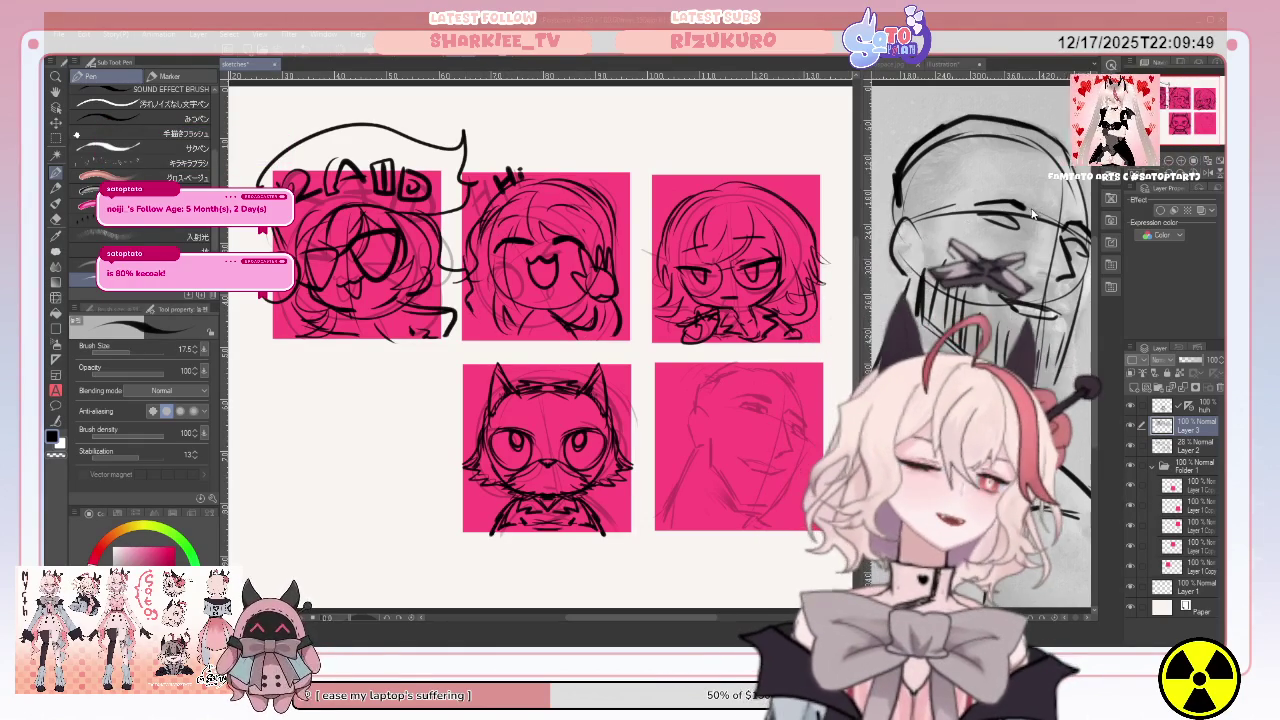
# Widen the reference drawing pane and pan the emote sheet so all five pink squares show.
pyautogui.hotkey('ctrl', 'Tab')
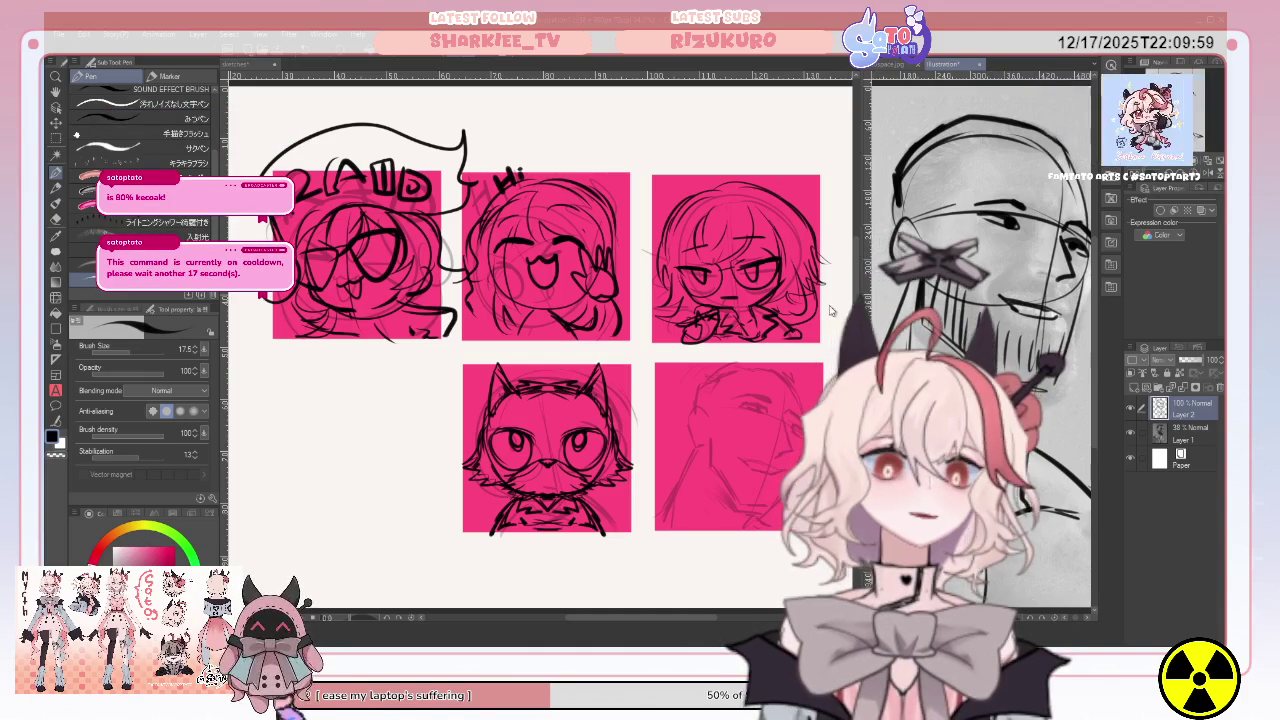
pyautogui.moveTo(860, 260); pyautogui.dragTo(772, 260)
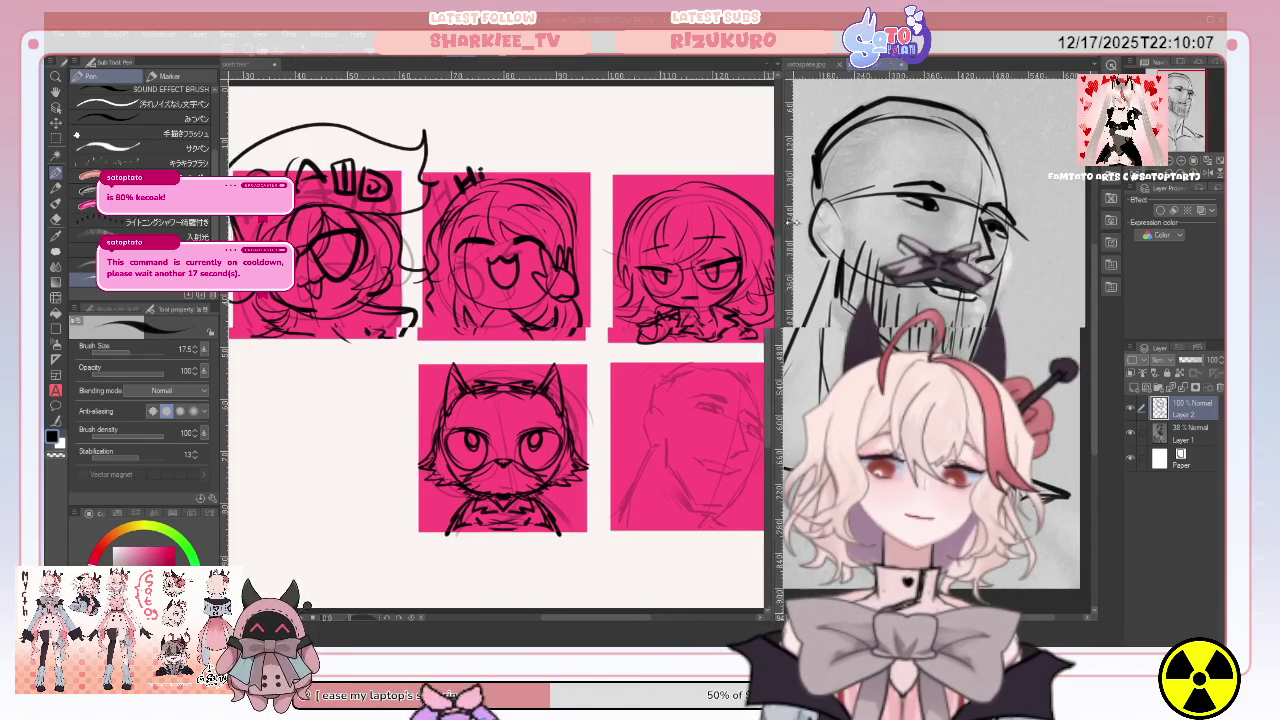
pyautogui.moveTo(776, 228); pyautogui.dragTo(822, 228)
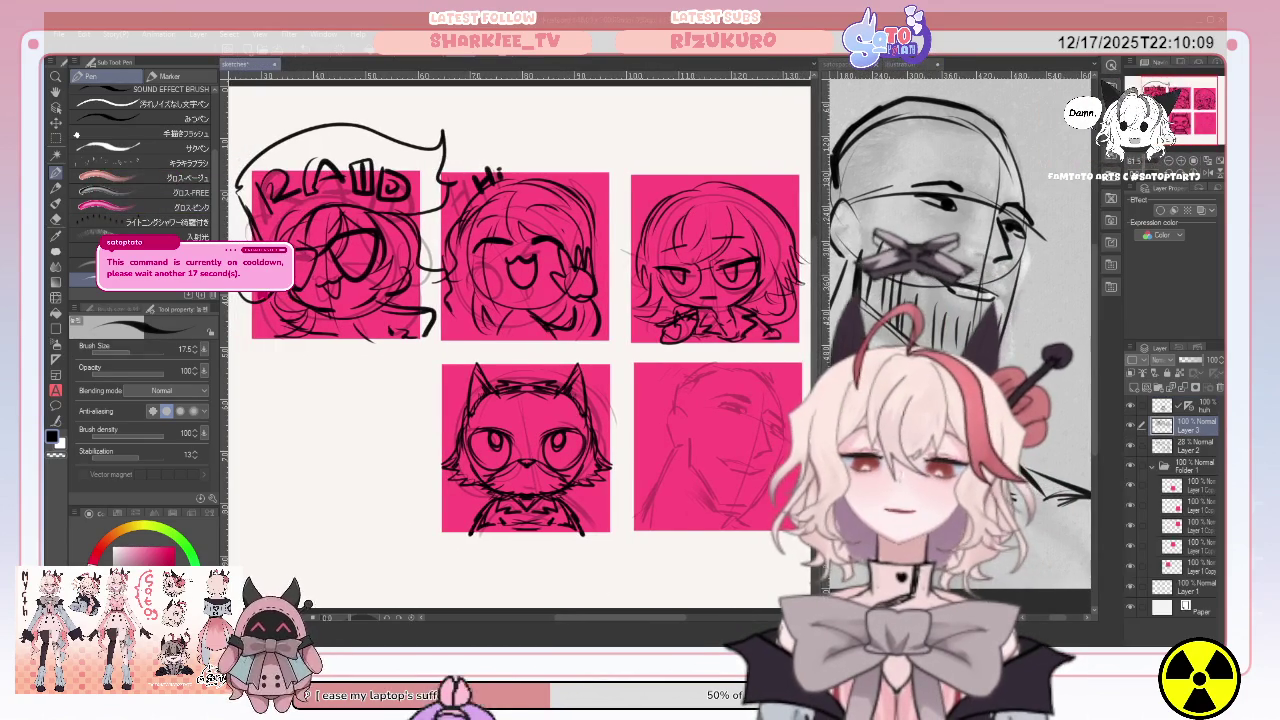
pyautogui.moveTo(743, 412); pyautogui.dragTo(686, 398)
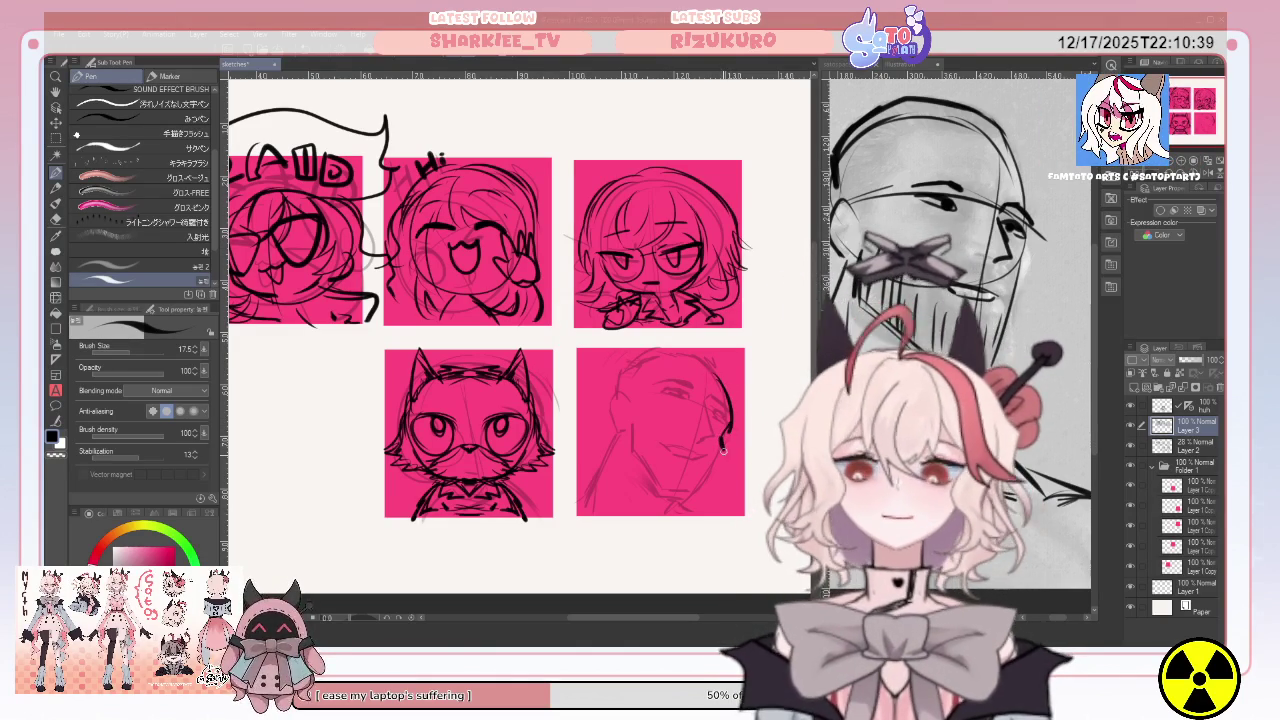
# Ink the bottom-right face's jawline, re-ink its mouth, and hatch a beard on the chin.
pyautogui.moveTo(697, 481); pyautogui.dragTo(660, 489)
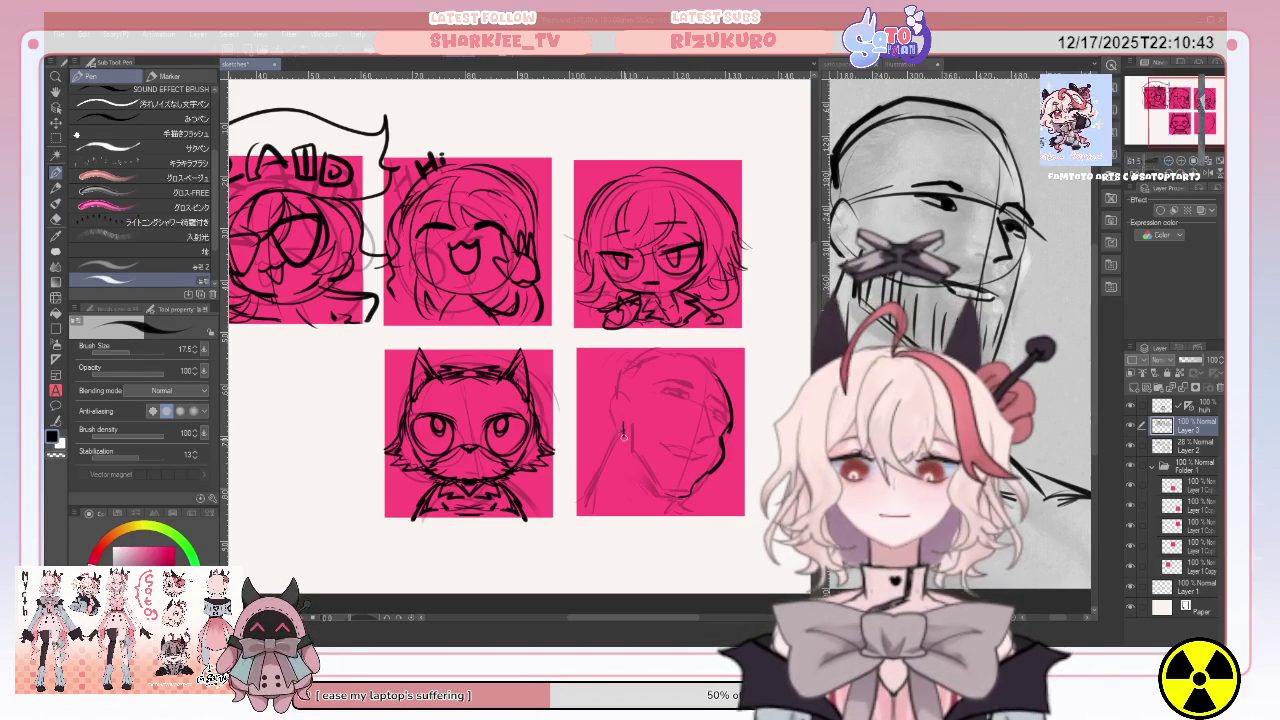
pyautogui.moveTo(623, 416); pyautogui.dragTo(625, 451)
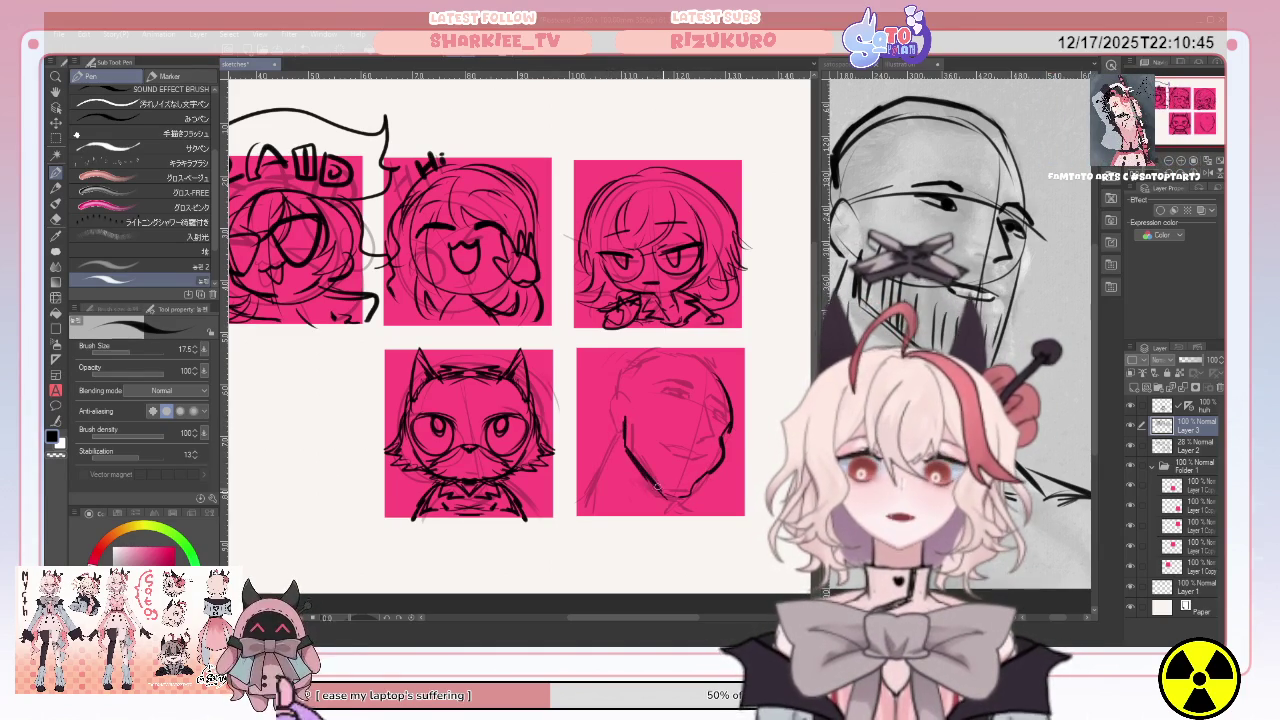
pyautogui.moveTo(703, 456); pyautogui.dragTo(678, 450)
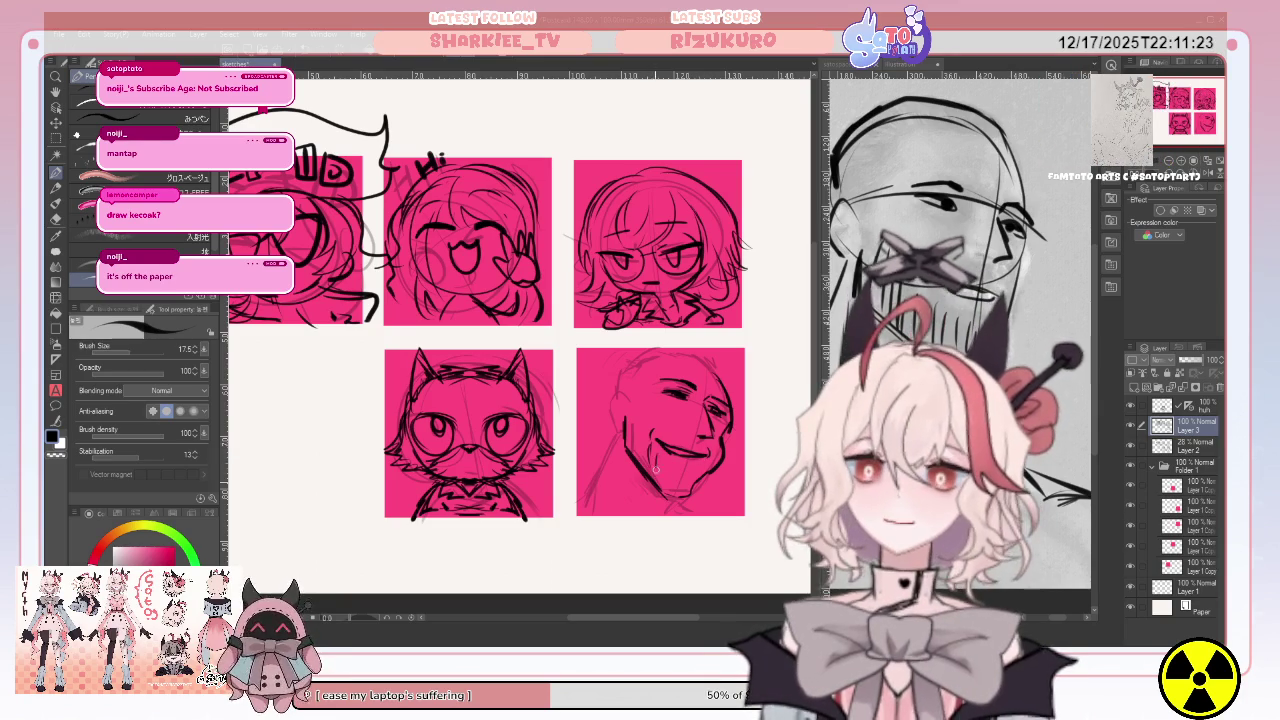
pyautogui.moveTo(665, 484)
pyautogui.mouseDown()
pyautogui.moveTo(672, 466)
pyautogui.moveTo(698, 478)
pyautogui.mouseUp()
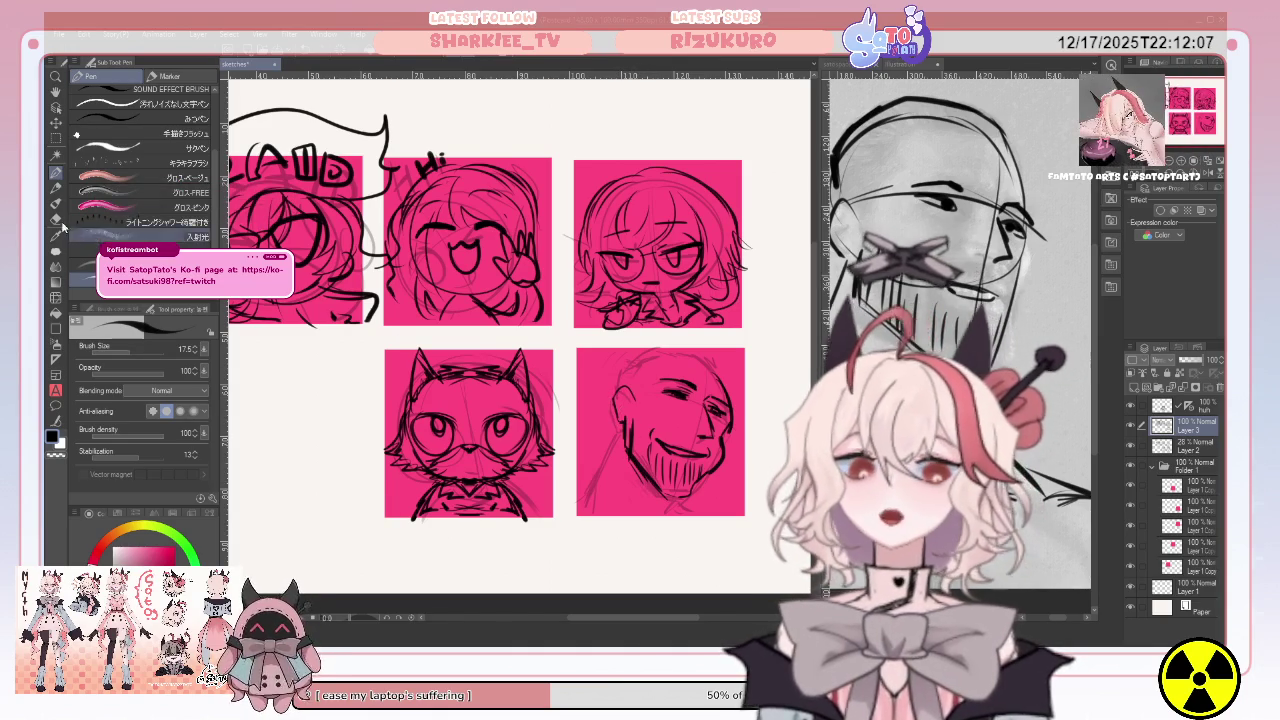
pyautogui.press('e')
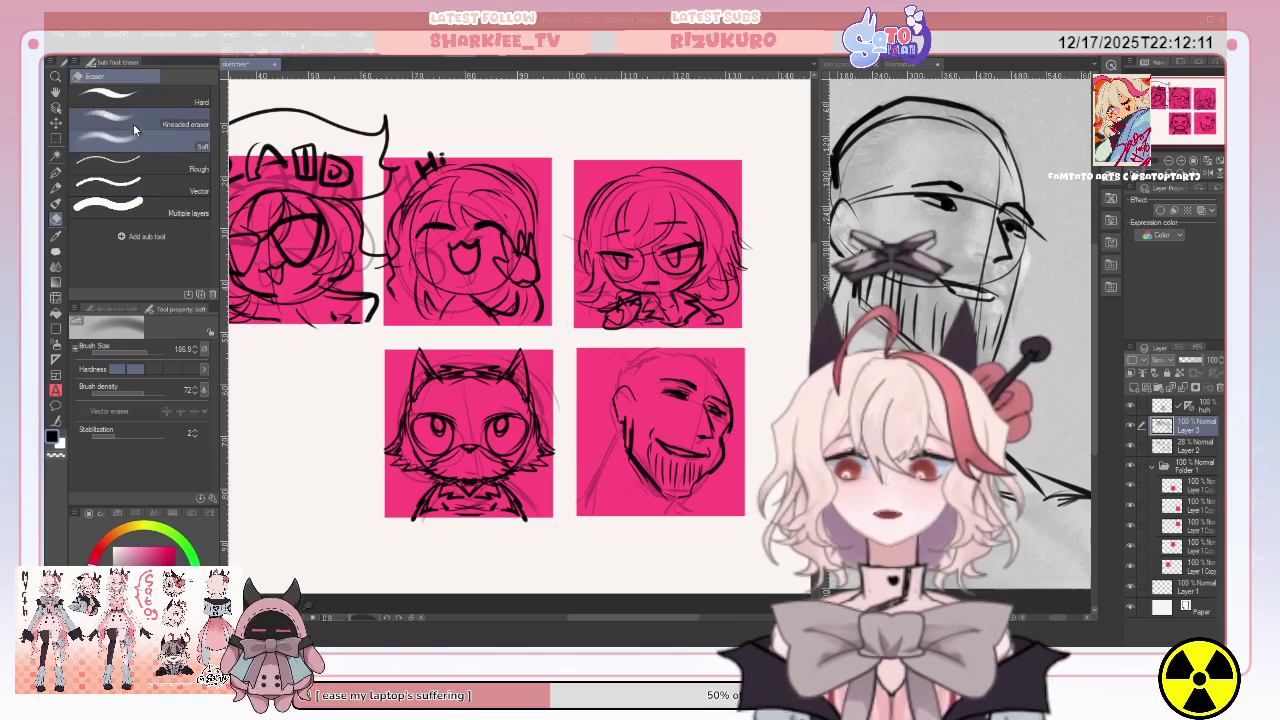
# Use the Hard eraser at brush size 80.2, then return to the Pen.
pyautogui.click(150, 97)
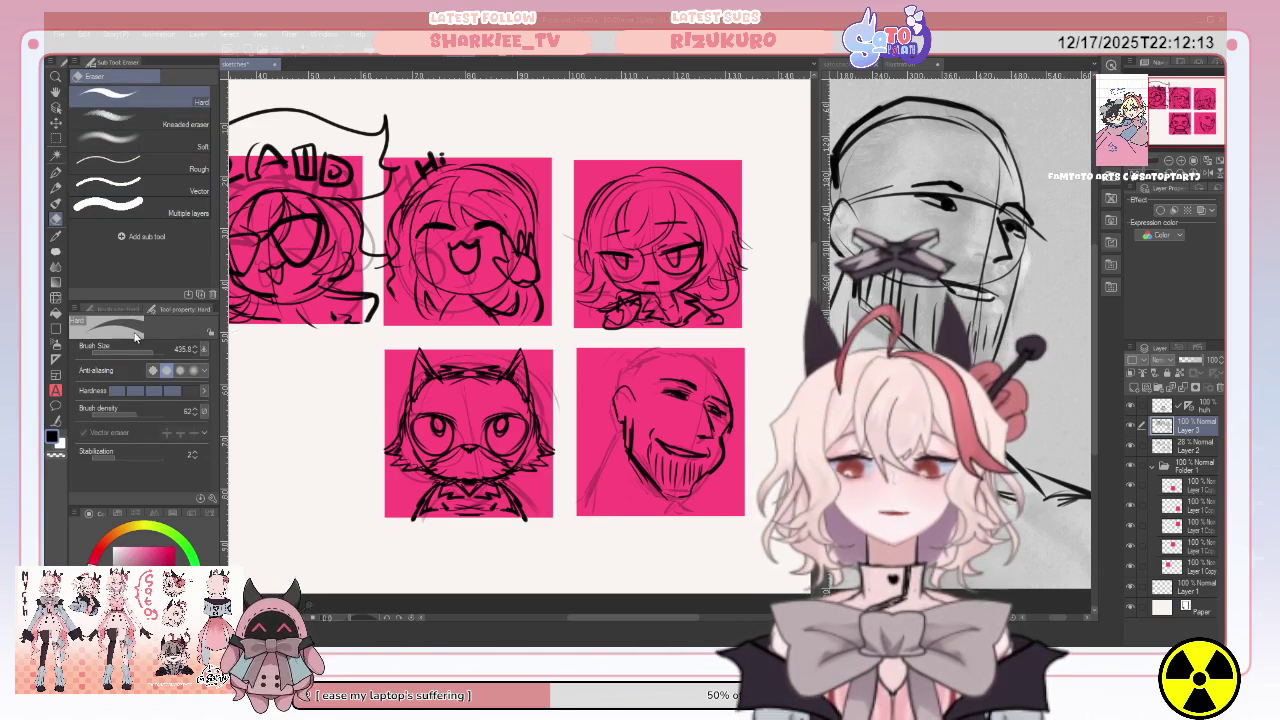
pyautogui.moveTo(147, 347); pyautogui.dragTo(140, 348)
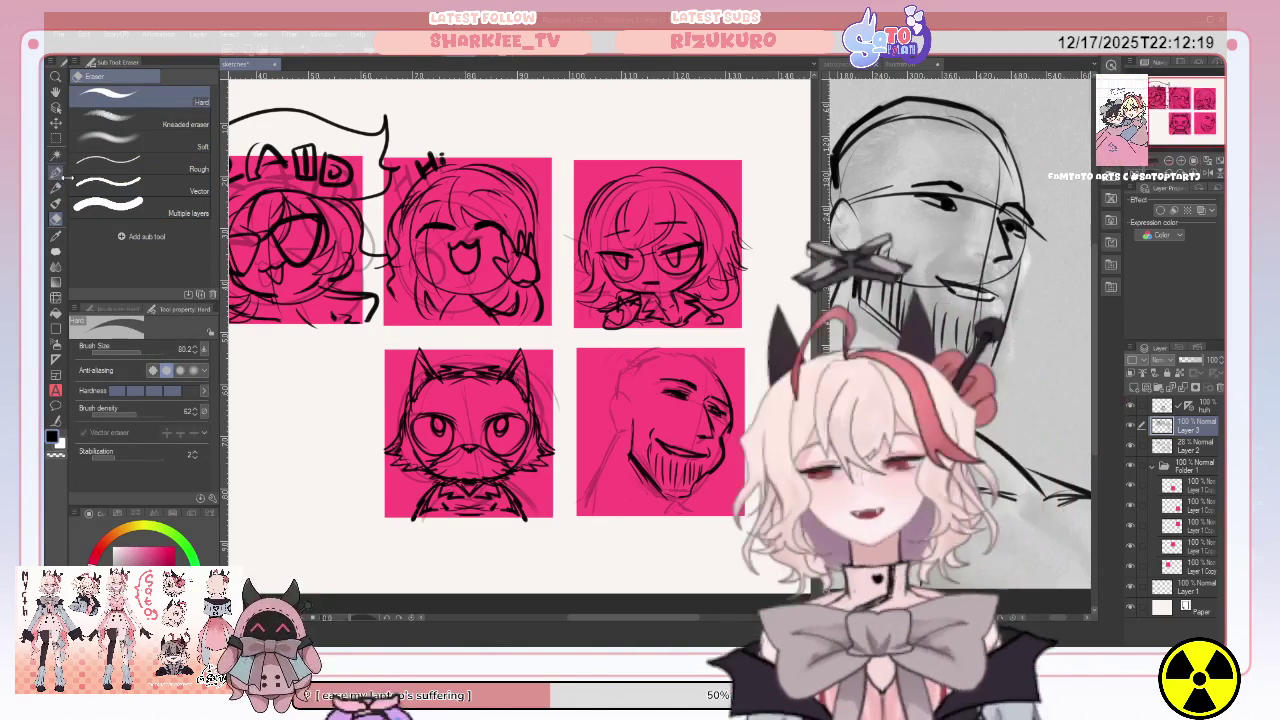
pyautogui.press('p')
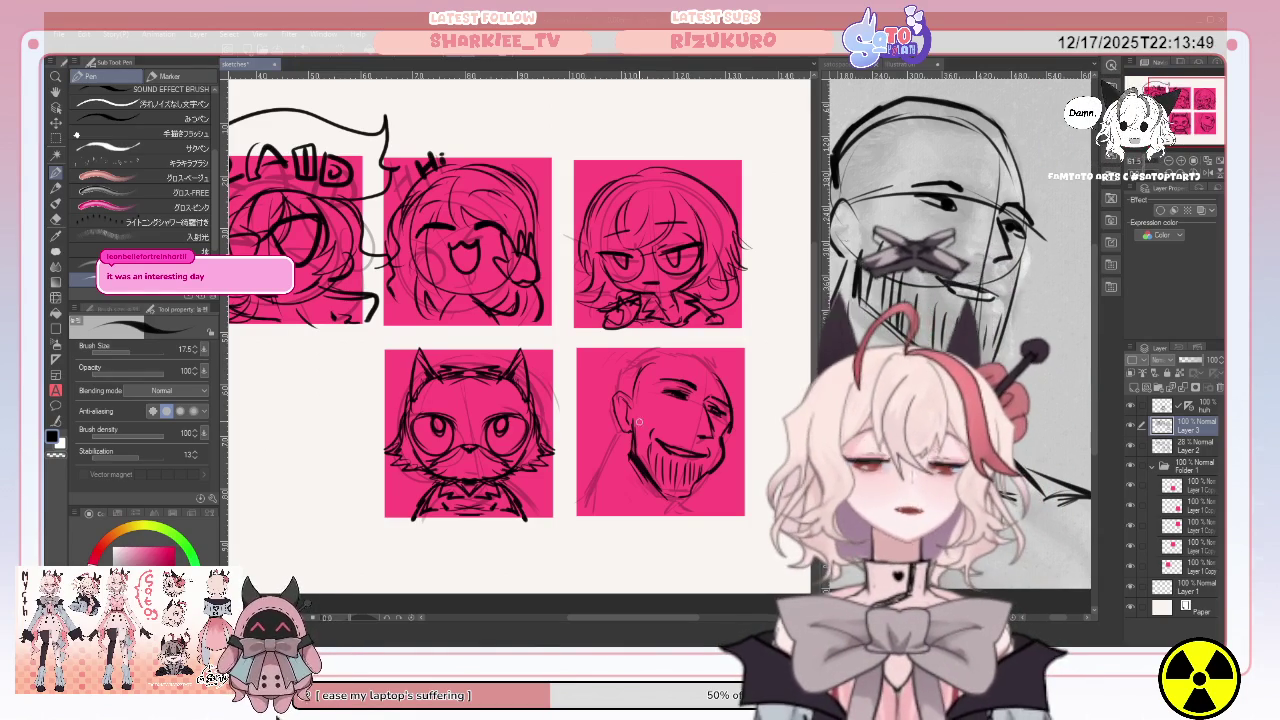
# Add hair to the reference head, erase the bottom-right face's ink, and paste the face copy.
pyautogui.click(877, 213)
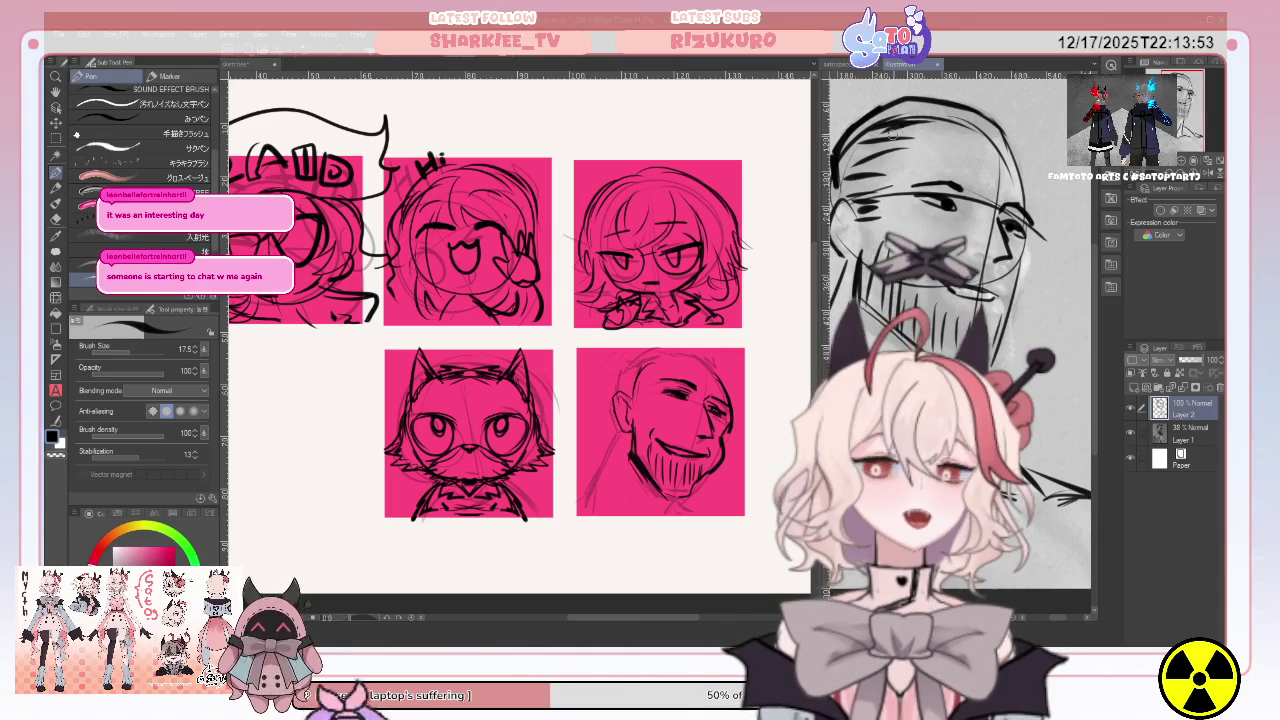
pyautogui.moveTo(961, 117)
pyautogui.mouseDown()
pyautogui.moveTo(866, 126)
pyautogui.moveTo(818, 178)
pyautogui.moveTo(864, 200)
pyautogui.mouseUp()
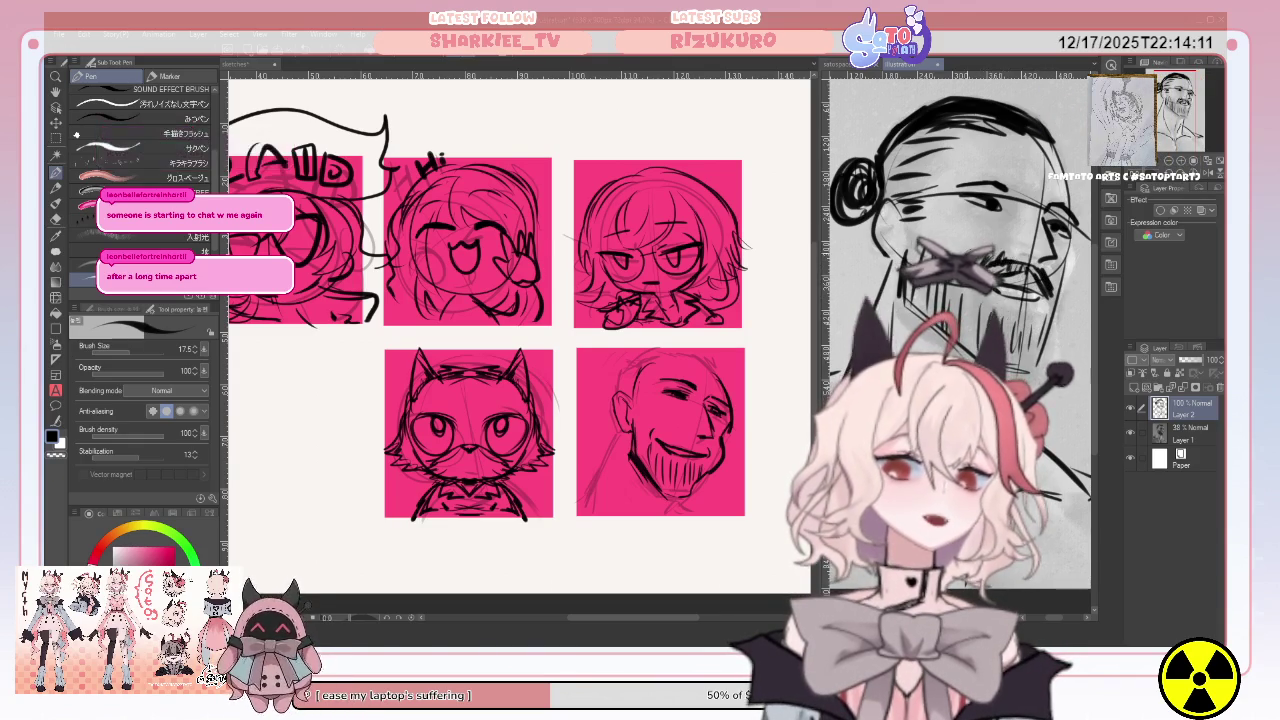
pyautogui.click(57, 219)
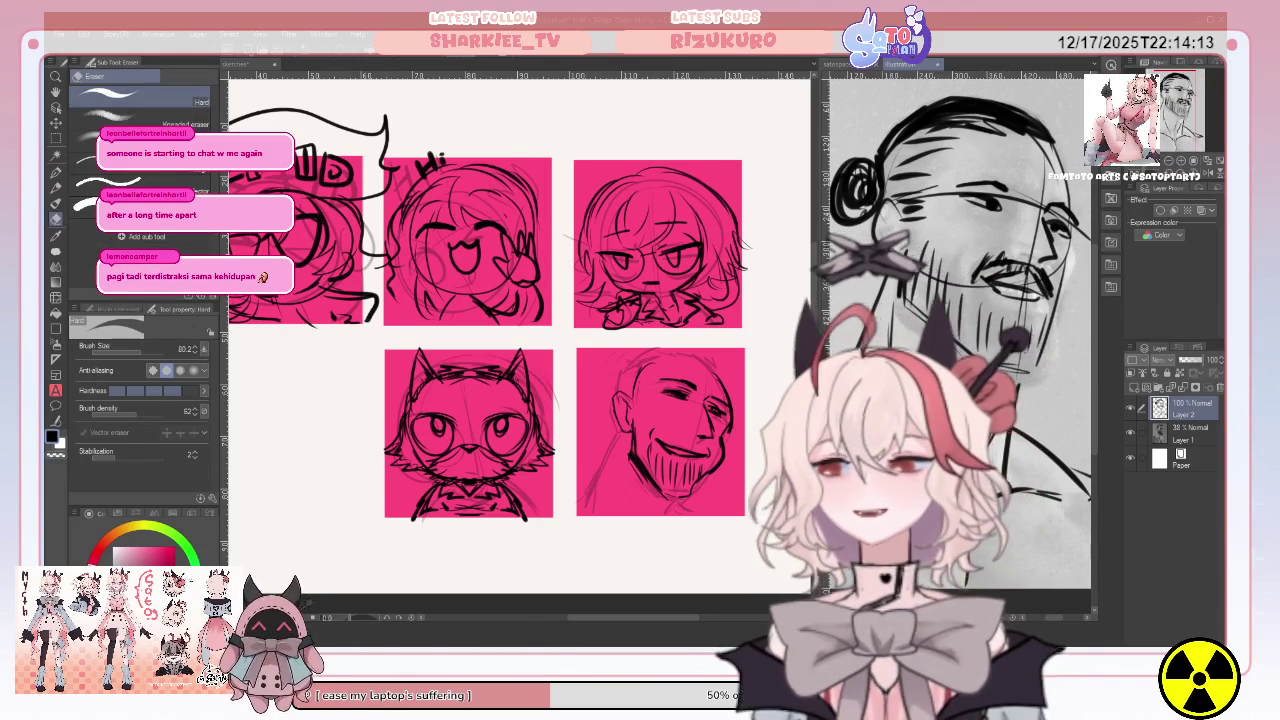
pyautogui.moveTo(625, 388); pyautogui.dragTo(681, 375)
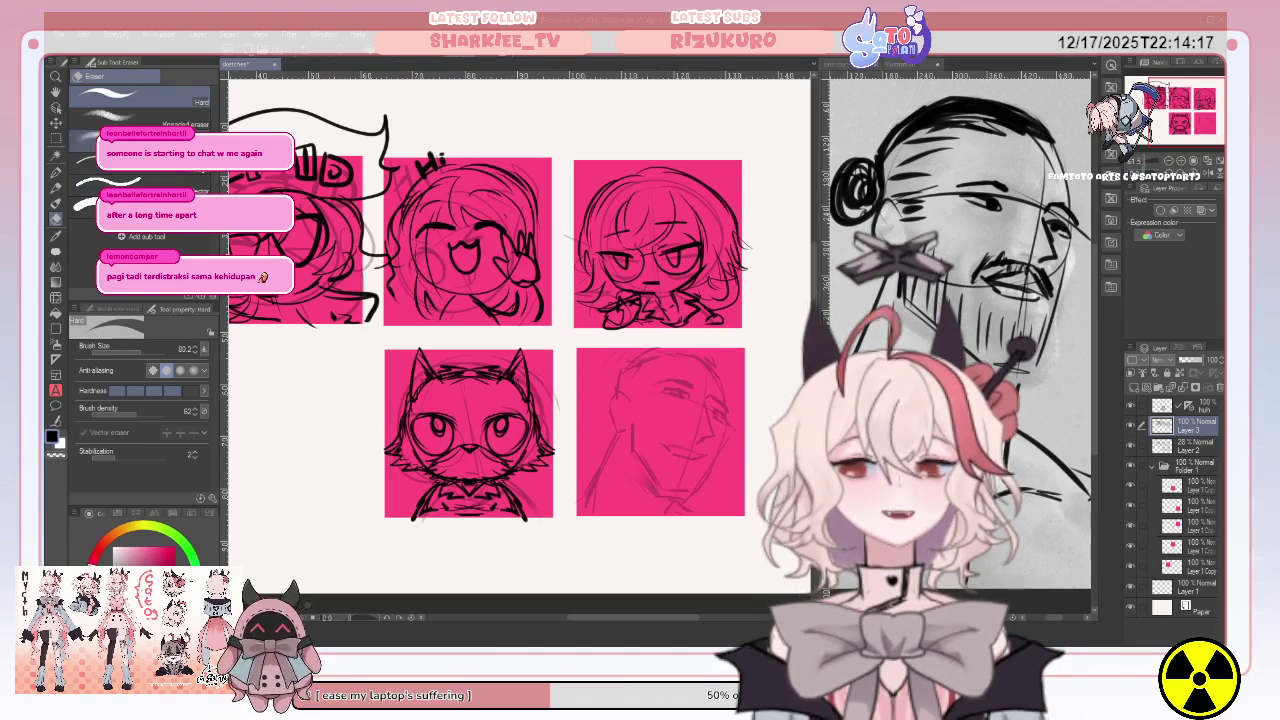
pyautogui.click(57, 173)
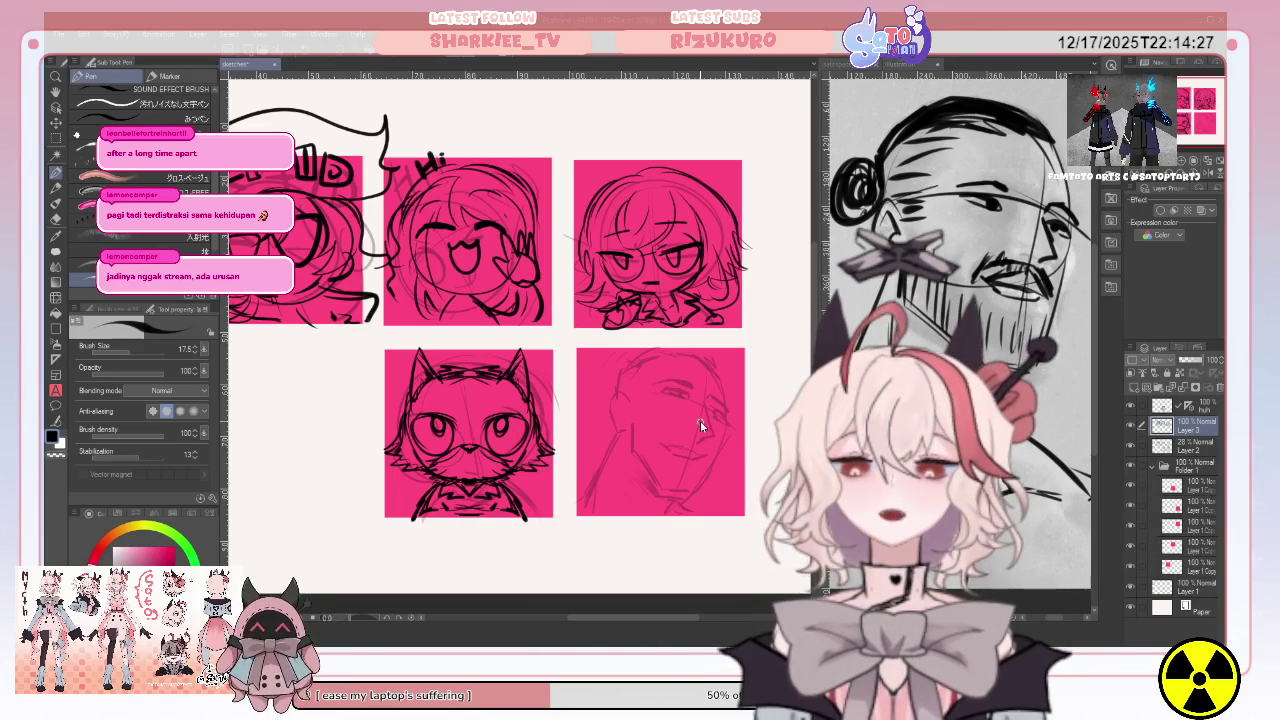
pyautogui.hotkey('ctrl', 'v')
# Move the pasted bearded-man sketch onto the bottom-right square and scale it to about 71%.
pyautogui.press('k')
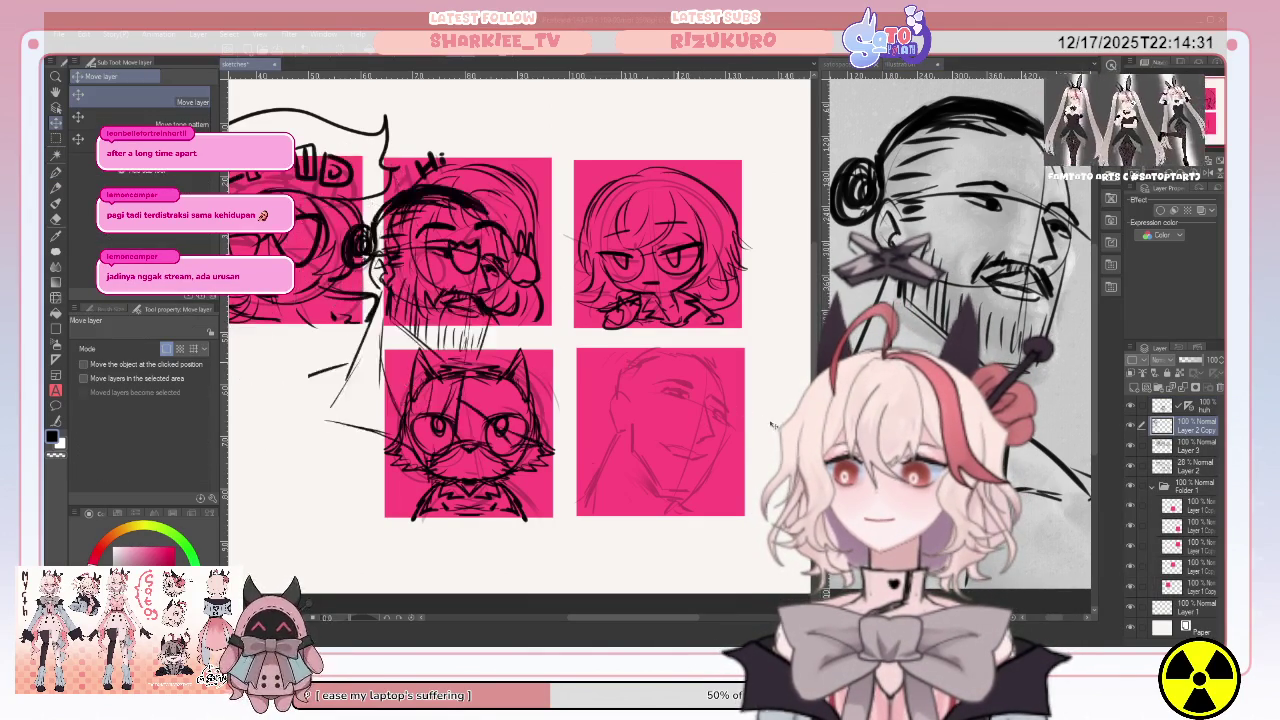
pyautogui.moveTo(771, 426); pyautogui.dragTo(960, 620)
pyautogui.hscroll(3, 760, 450)
pyautogui.moveTo(797, 491); pyautogui.dragTo(712, 491)
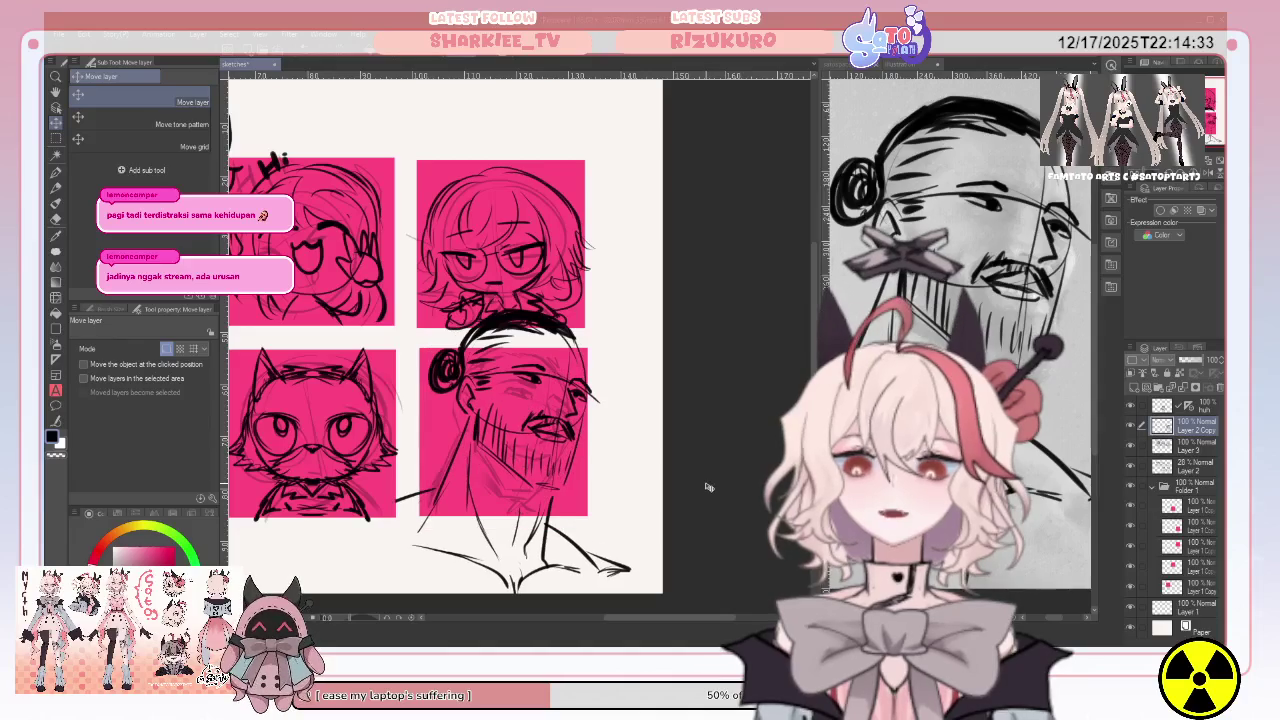
pyautogui.hotkey('ctrl', 't')
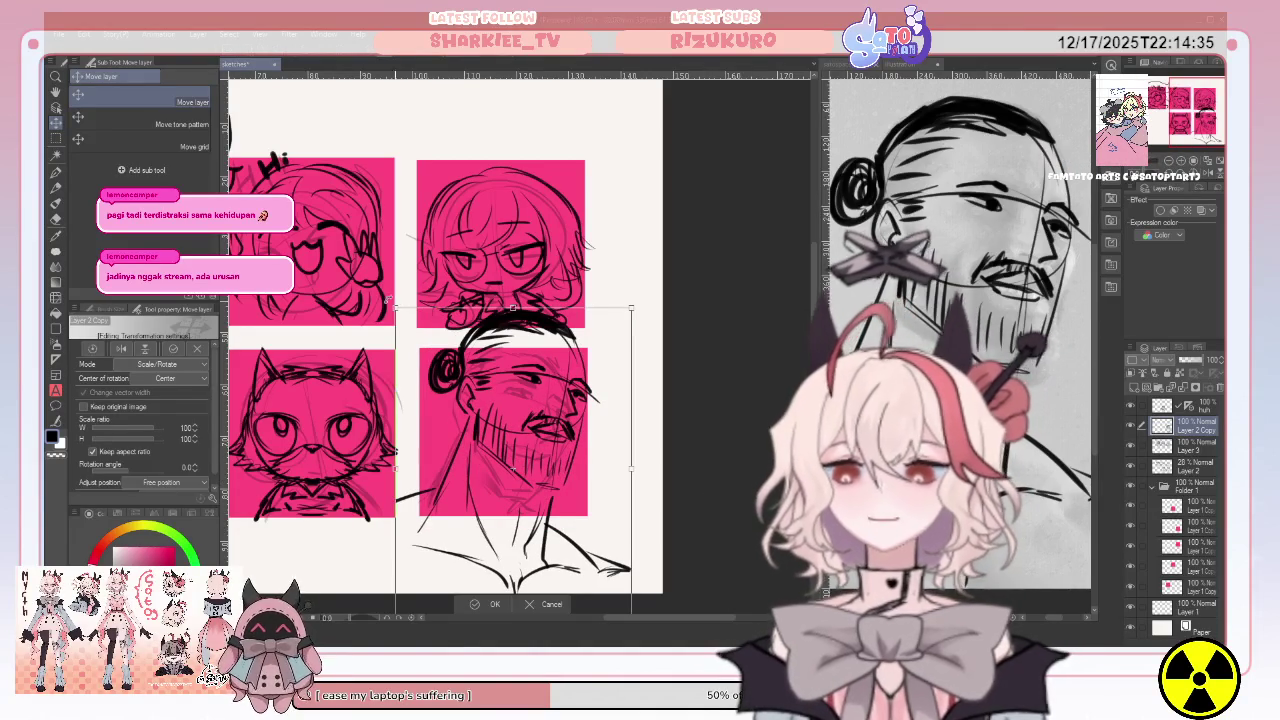
pyautogui.moveTo(397, 308); pyautogui.dragTo(421, 355)
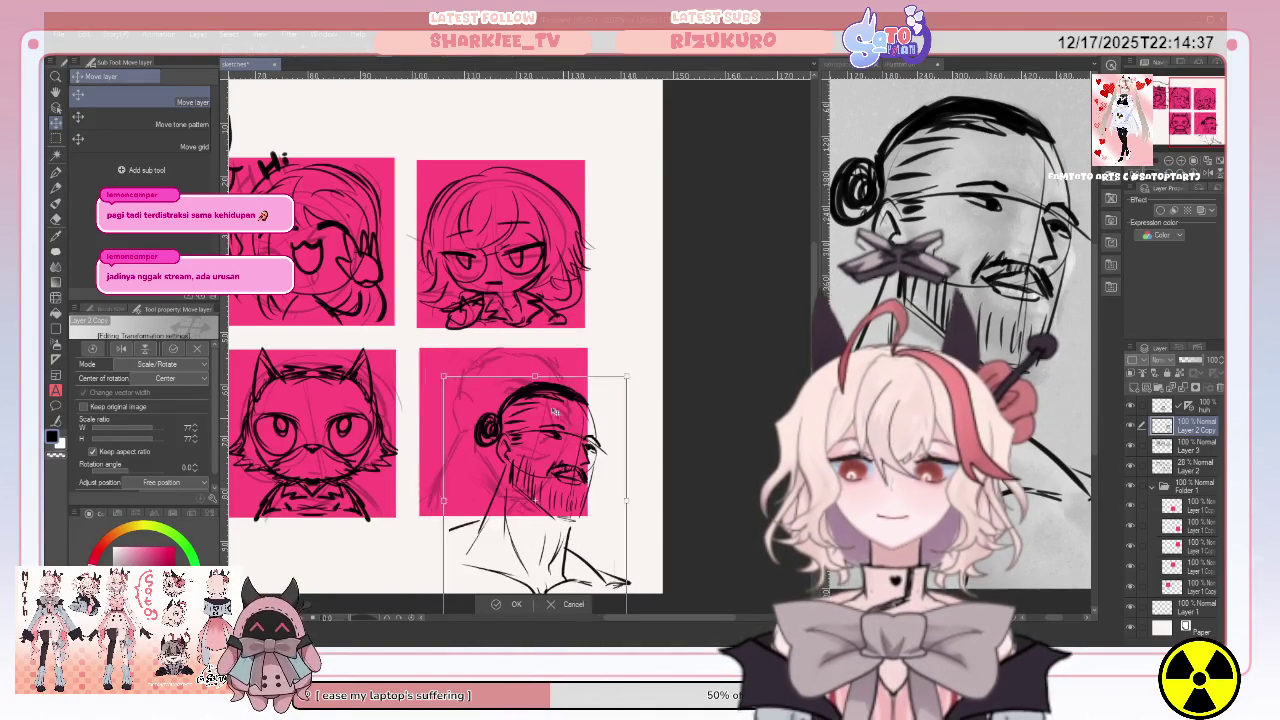
pyautogui.moveTo(565, 412); pyautogui.dragTo(556, 402)
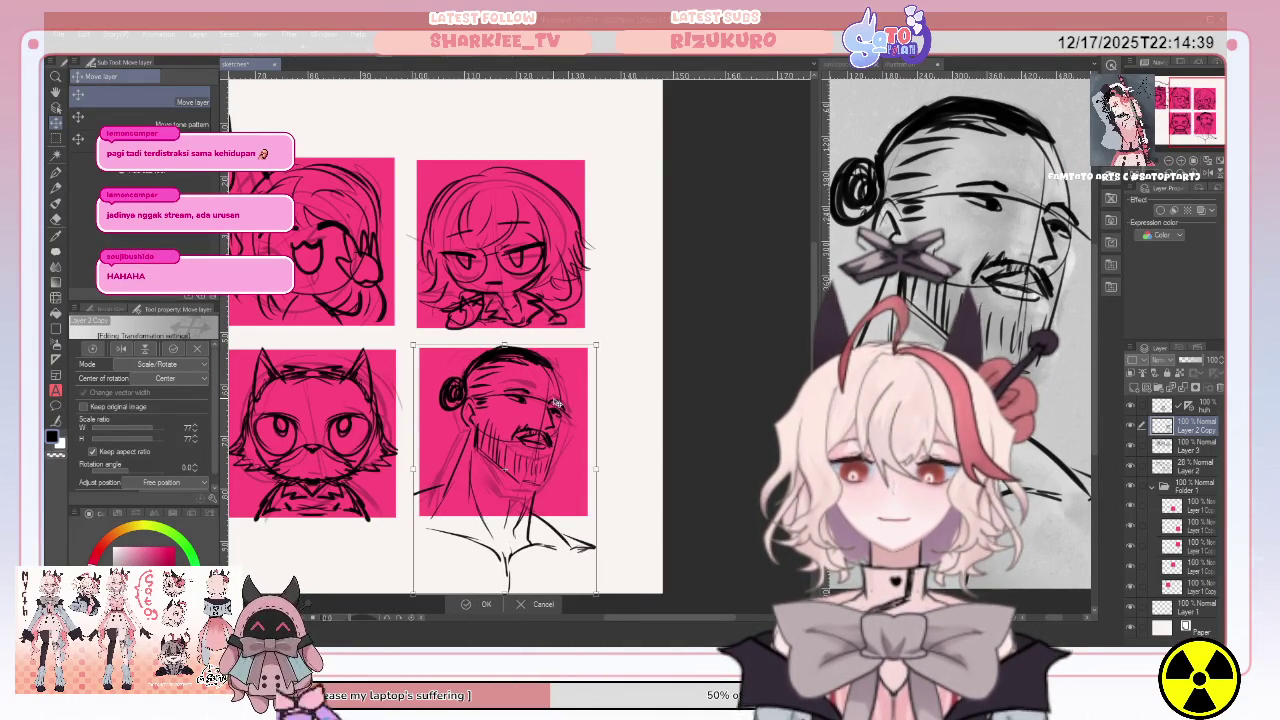
pyautogui.moveTo(598, 488); pyautogui.dragTo(580, 448)
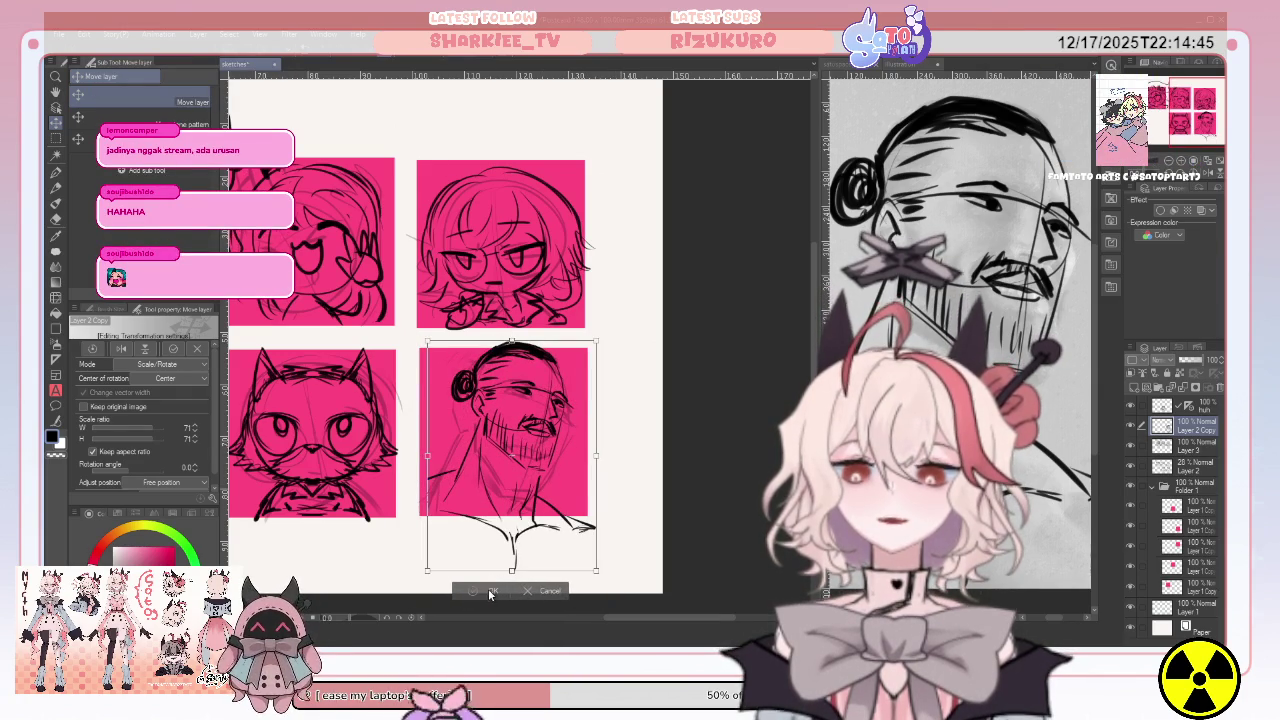
pyautogui.click(490, 591)
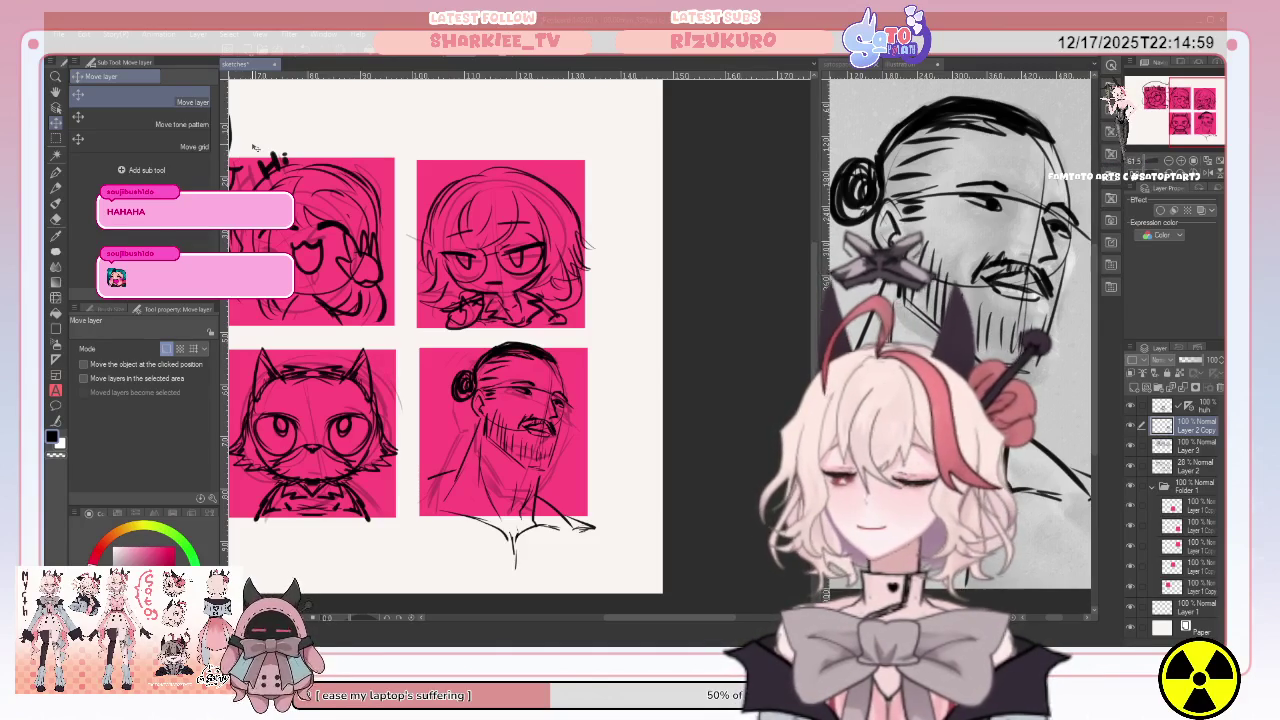
# Ink dark pen strokes over the bearded man's hair bun.
pyautogui.press('p')
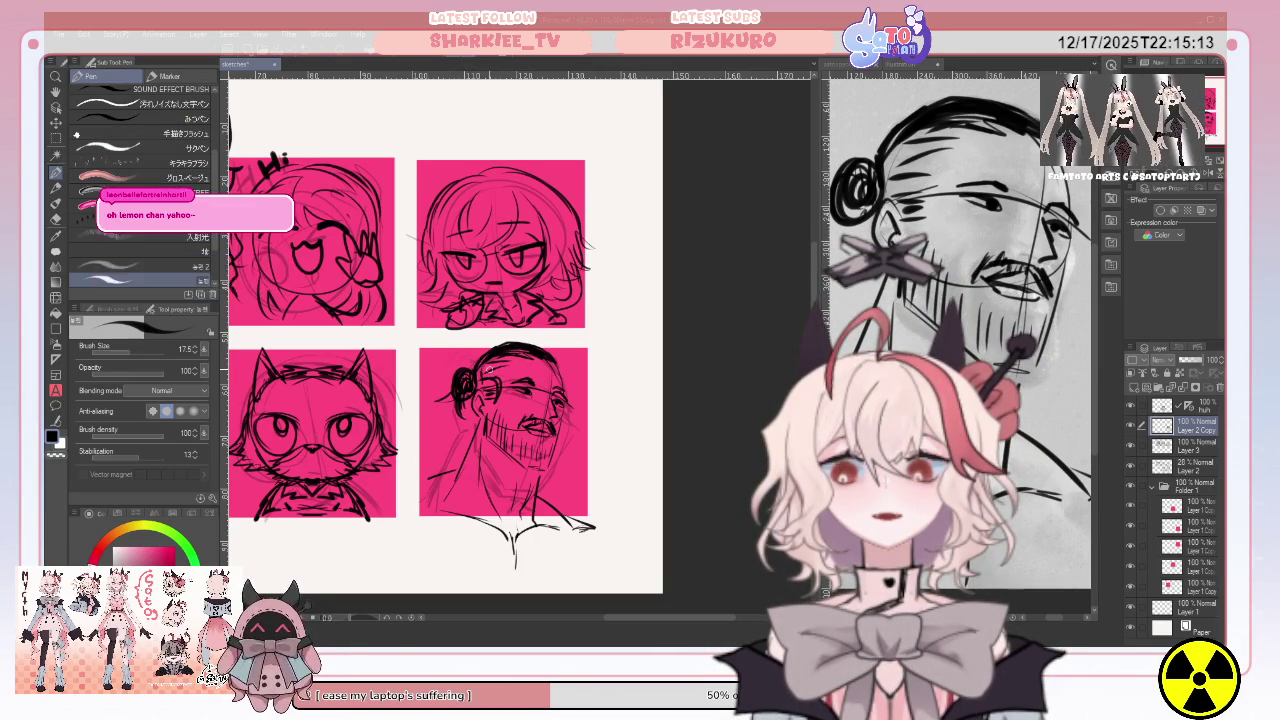
pyautogui.moveTo(480, 366); pyautogui.dragTo(486, 378)
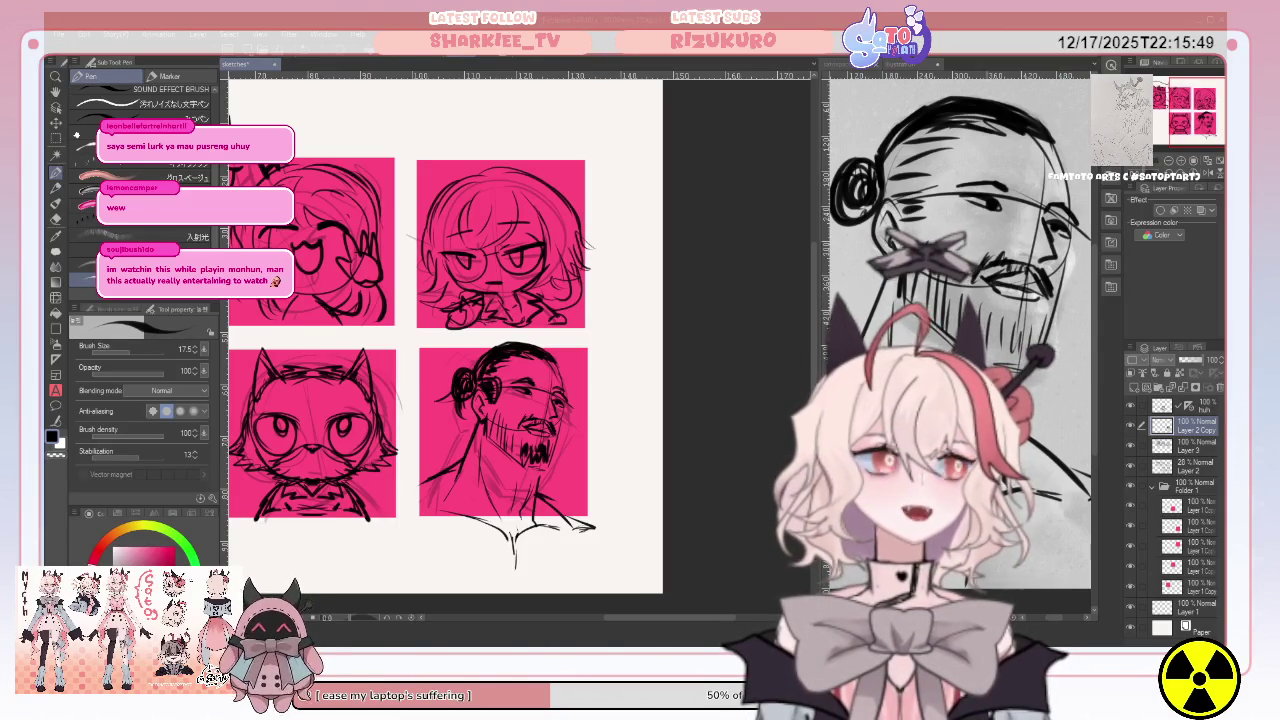
pyautogui.hscroll(-2, 445, 340)
pyautogui.hscroll(-2, 445, 340)
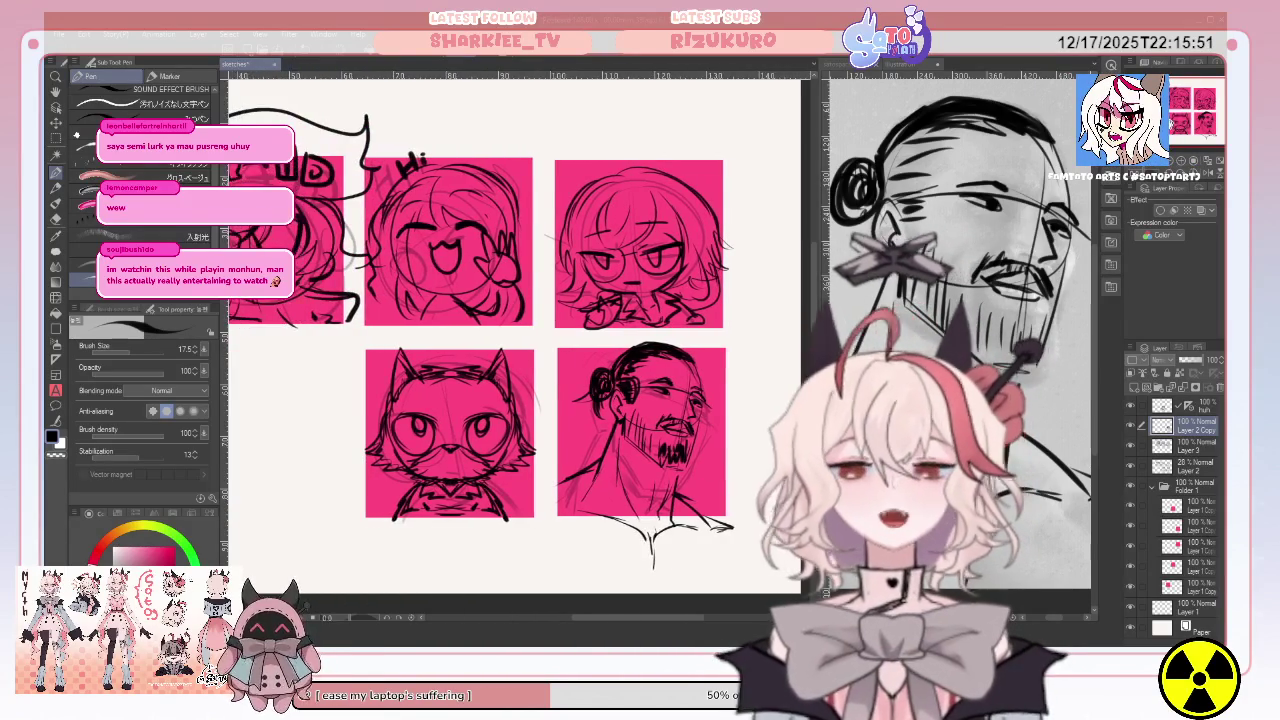
pyautogui.hscroll(-2, 445, 340)
pyautogui.hscroll(-2, 445, 340)
pyautogui.hscroll(-1, 520, 340)
pyautogui.hscroll(-1, 520, 340)
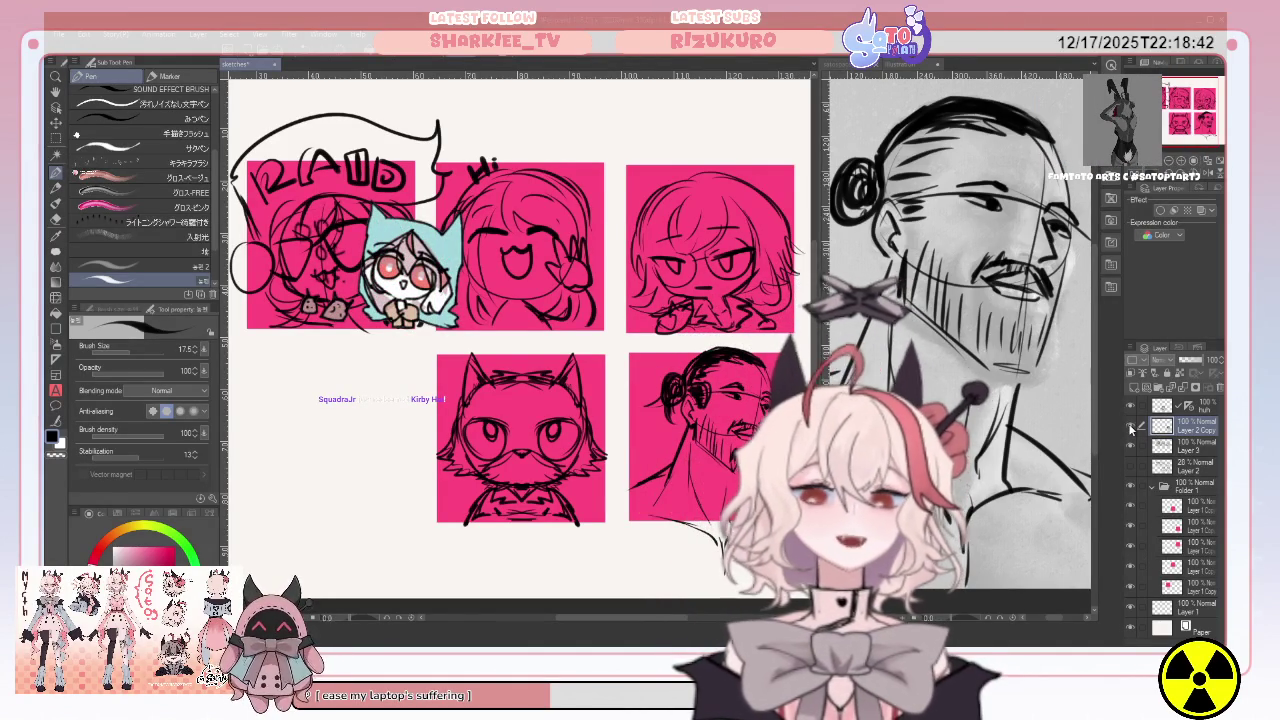
# Compare layers by toggling visibility, then delete Layer 2 Copy and the extra top layer.
pyautogui.click(1130, 428)
pyautogui.click(1131, 428)
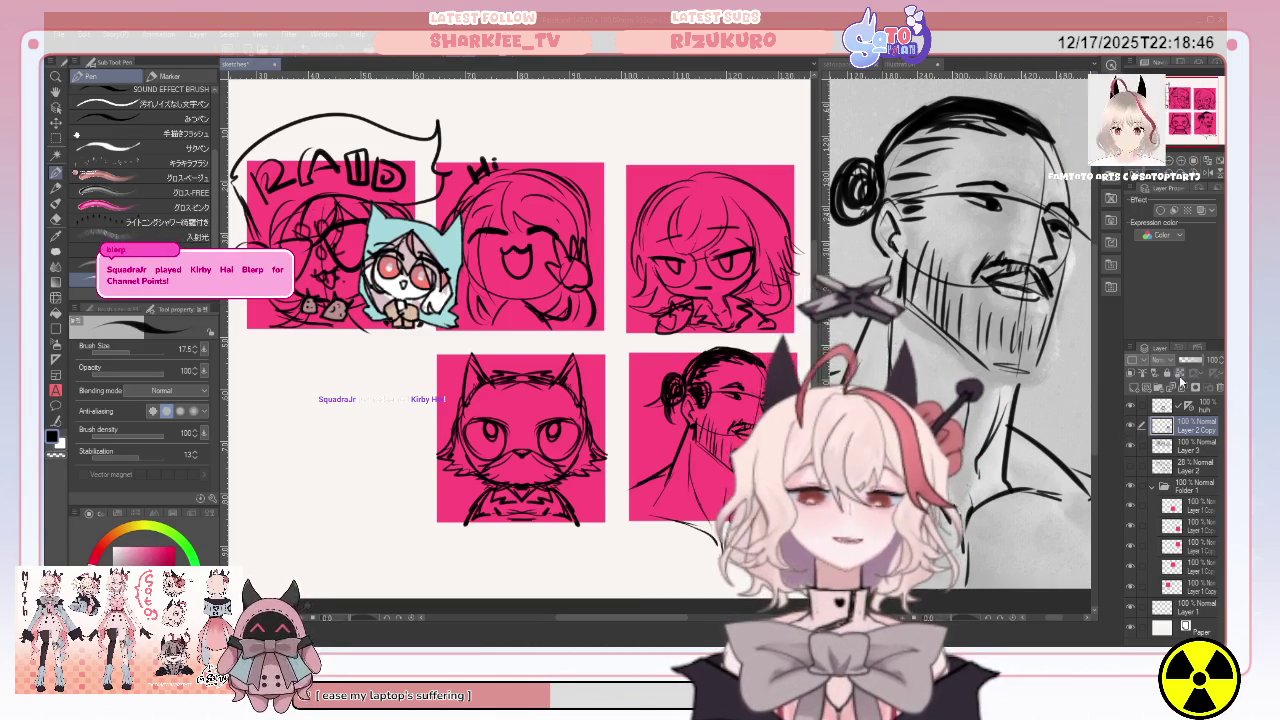
pyautogui.click(1131, 447)
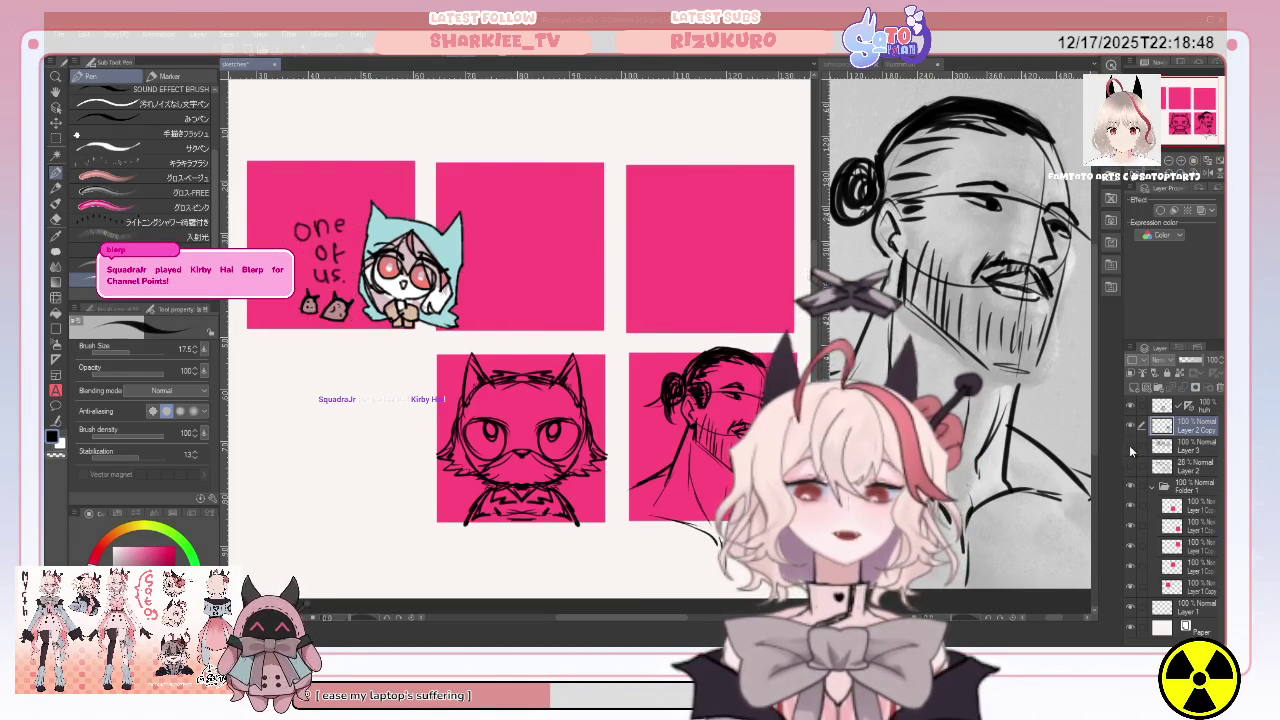
pyautogui.click(1131, 444)
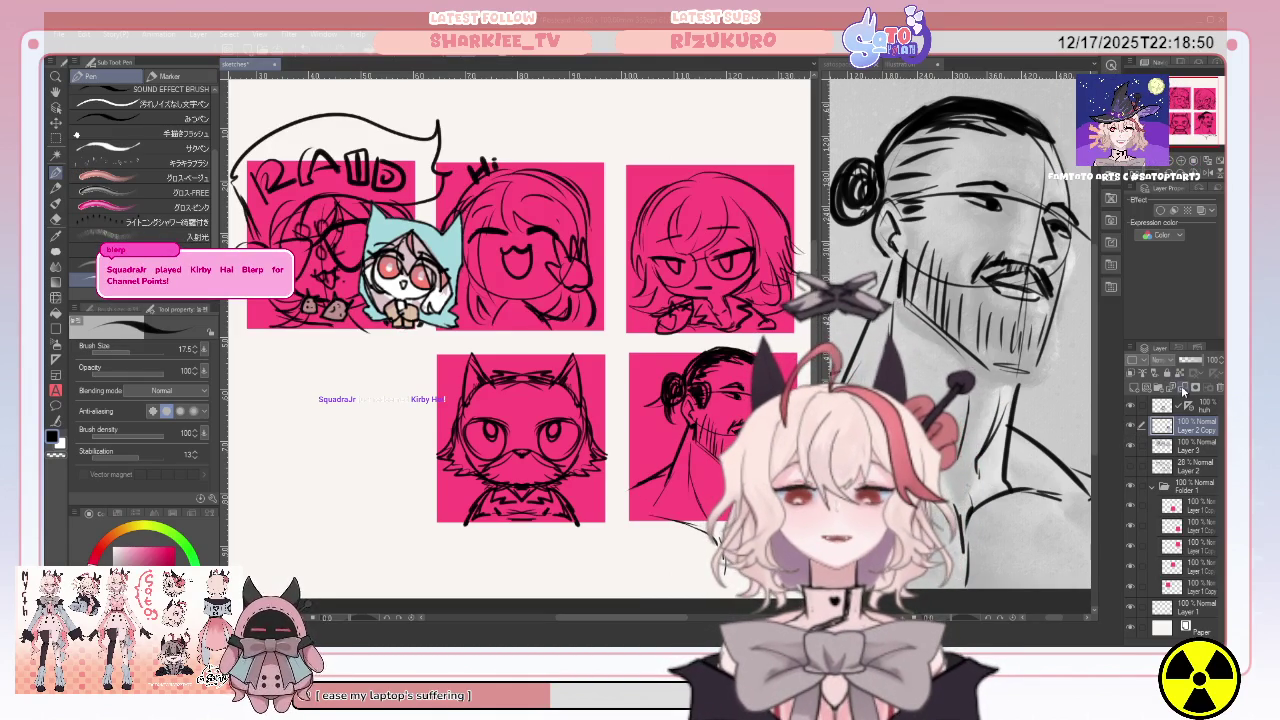
pyautogui.click(1185, 390)
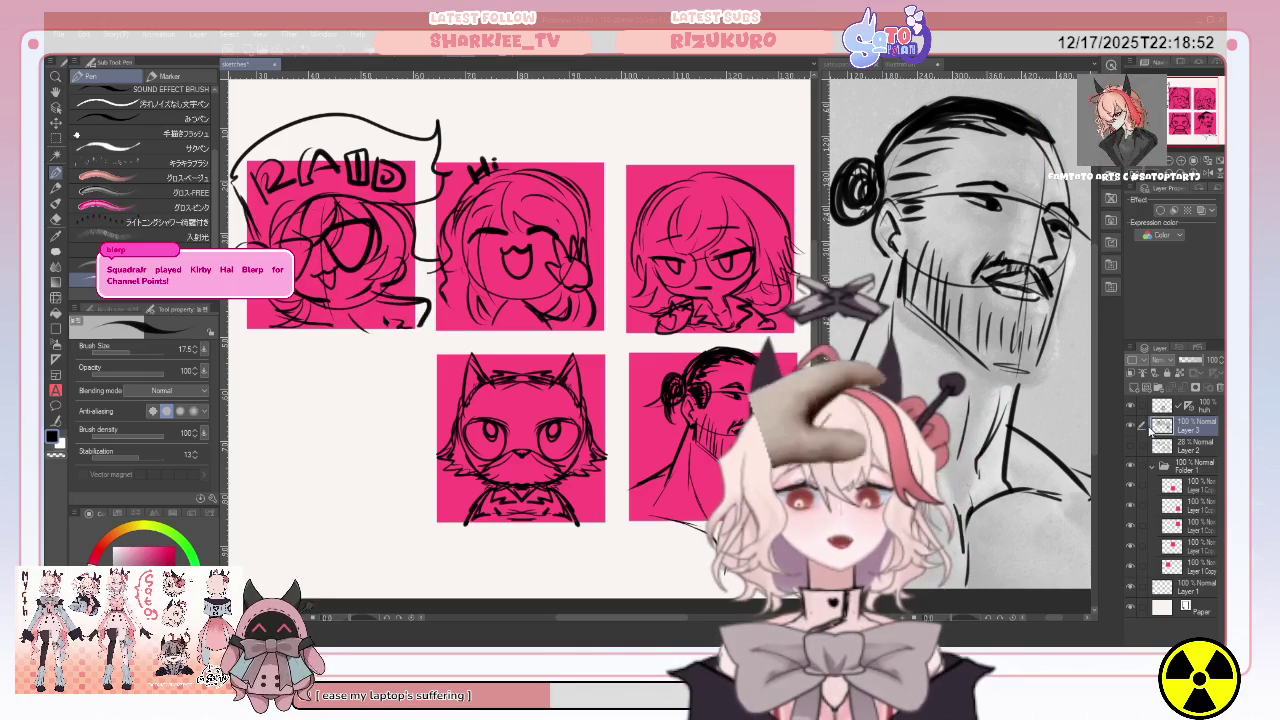
pyautogui.click(1131, 422)
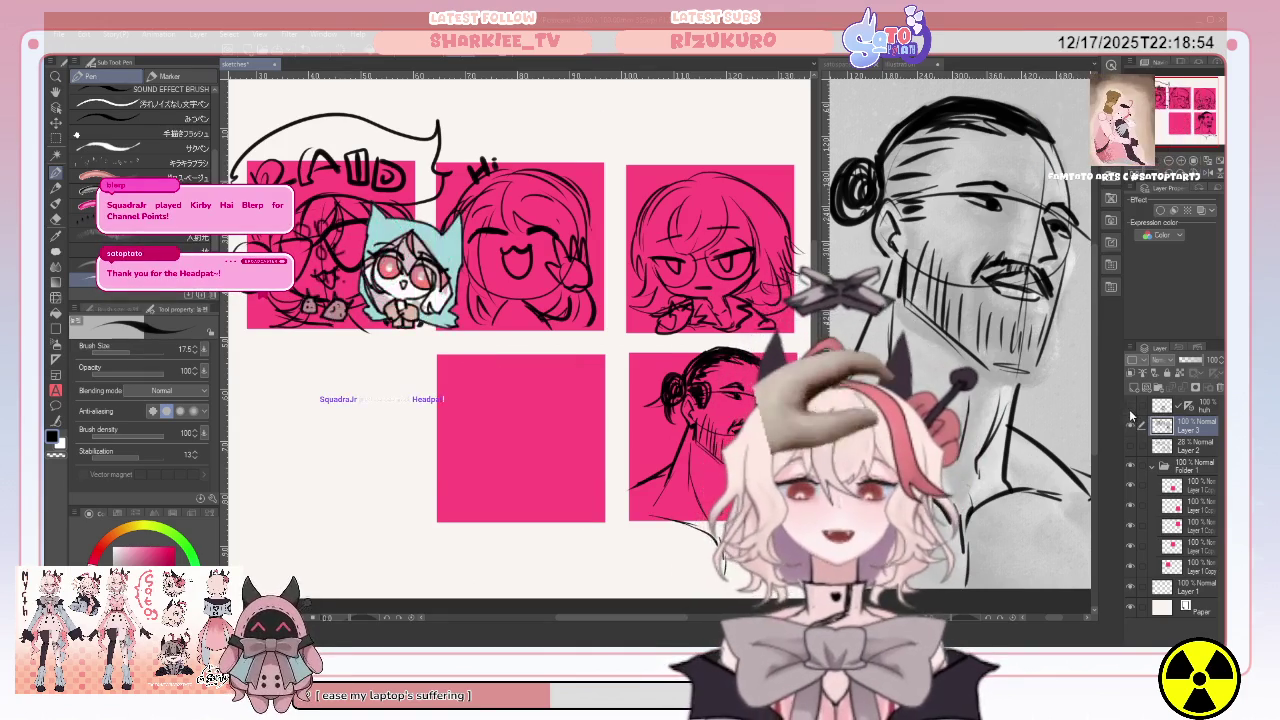
pyautogui.click(1131, 422)
pyautogui.click(1180, 402)
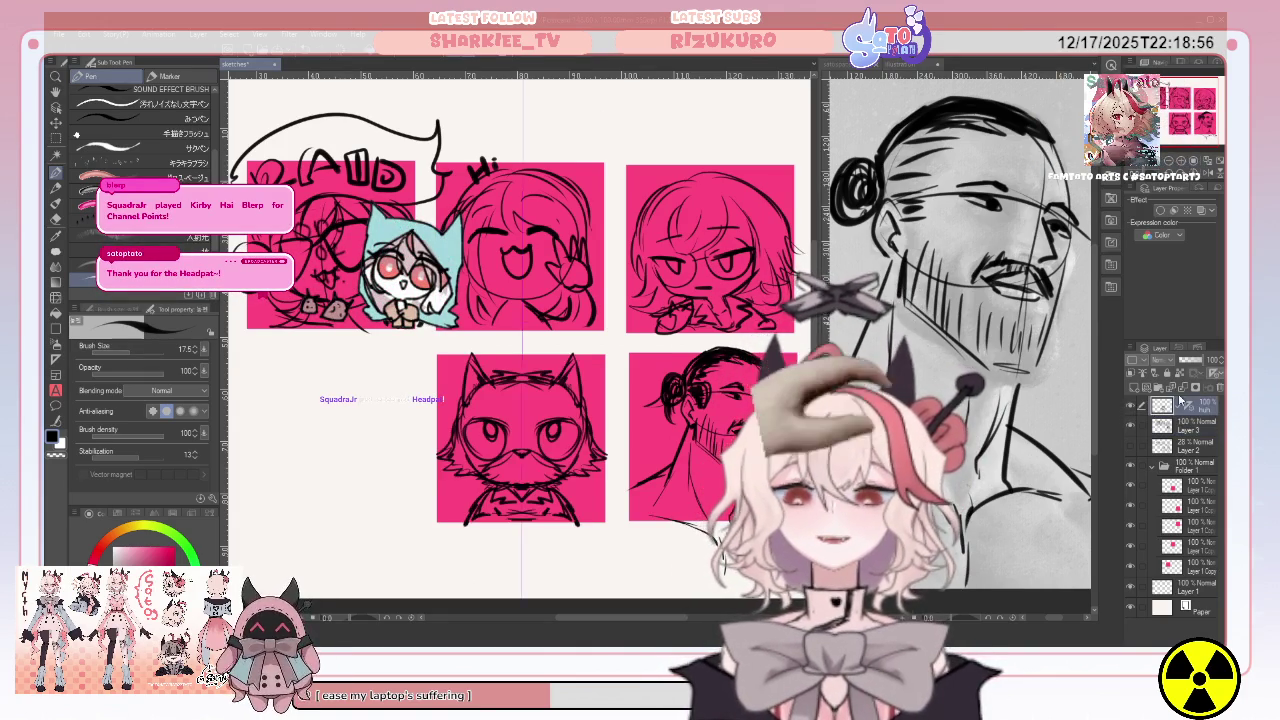
pyautogui.click(1185, 390)
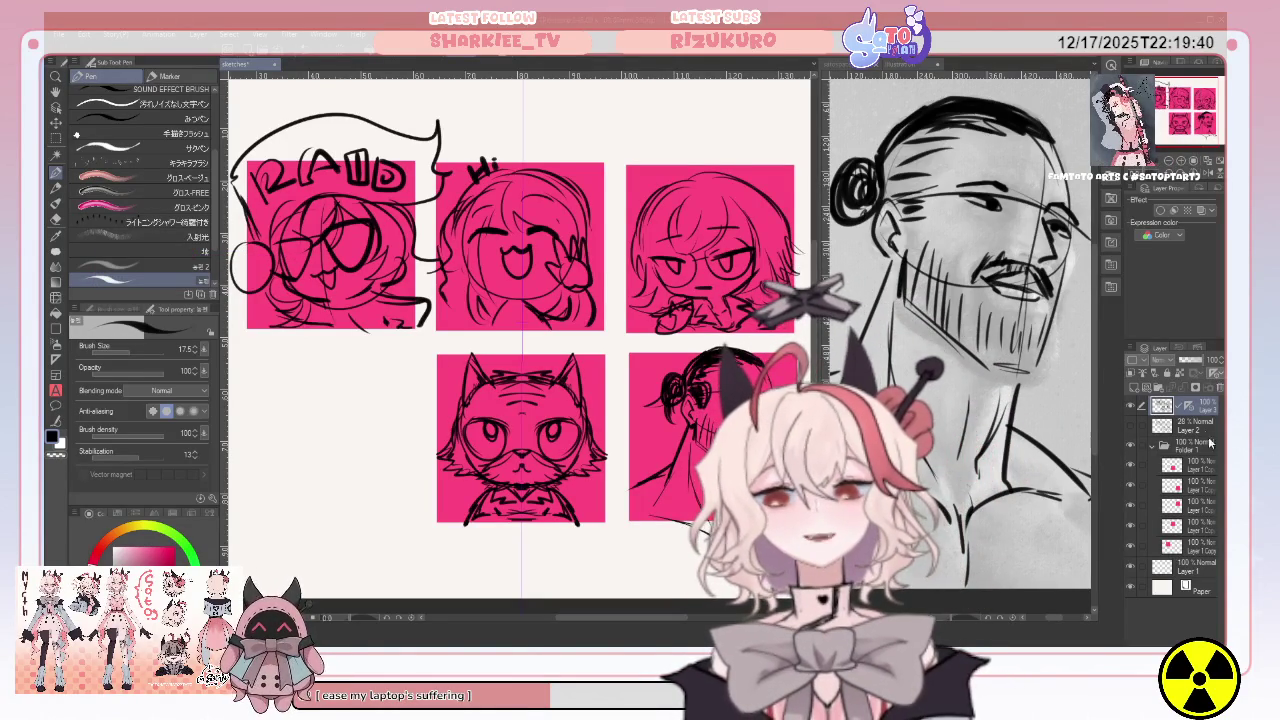
# Expand Folder 1 and select and check the cat panel's sketch layer.
pyautogui.click(1157, 449)
pyautogui.click(1156, 448)
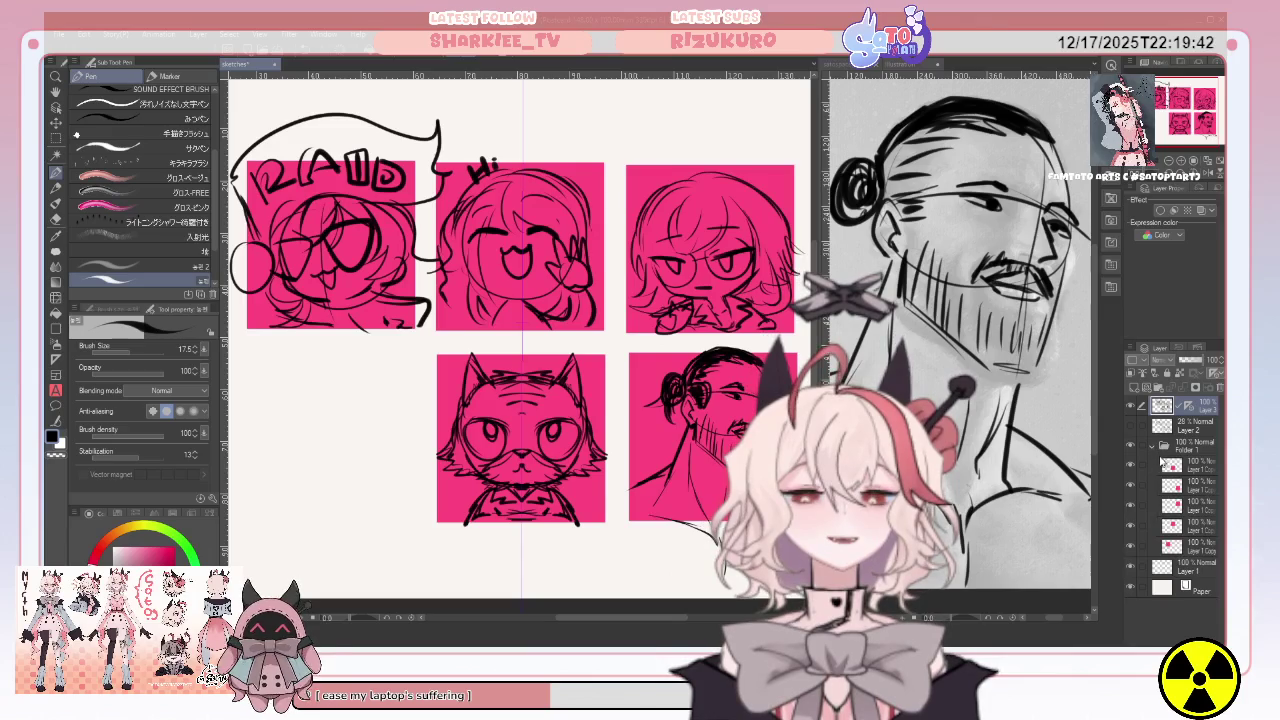
pyautogui.click(1178, 526)
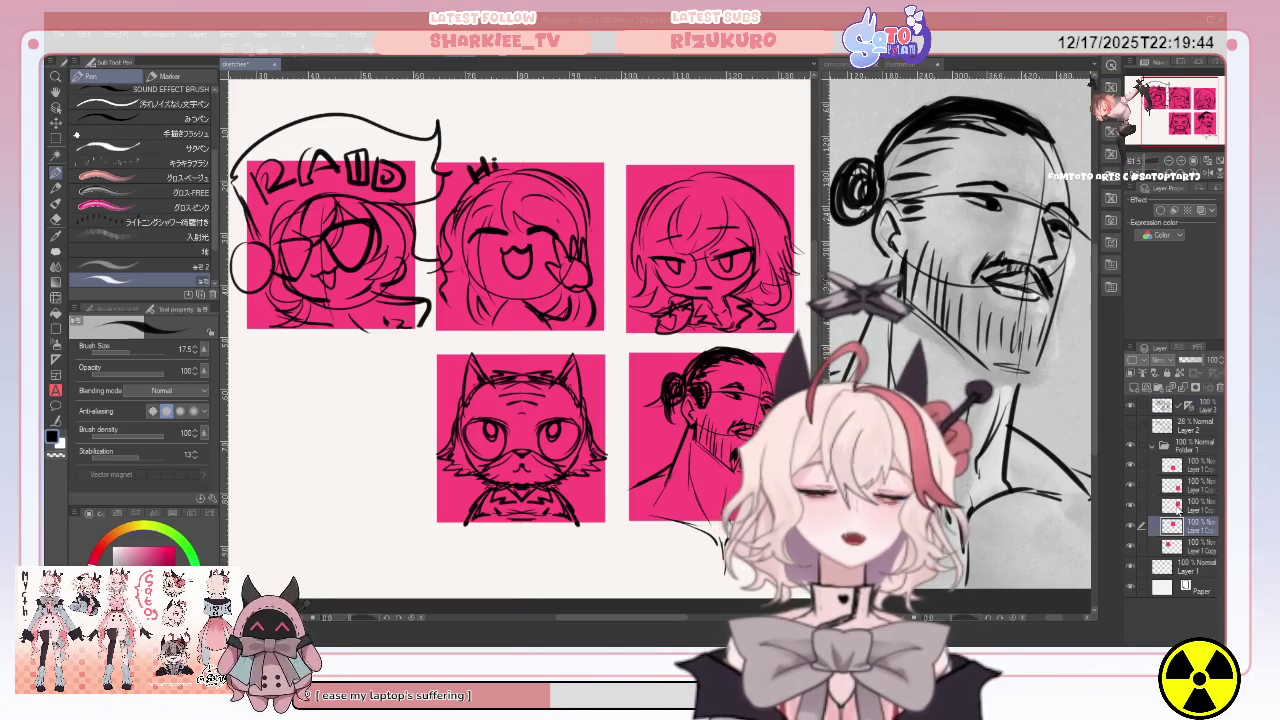
pyautogui.click(1172, 466)
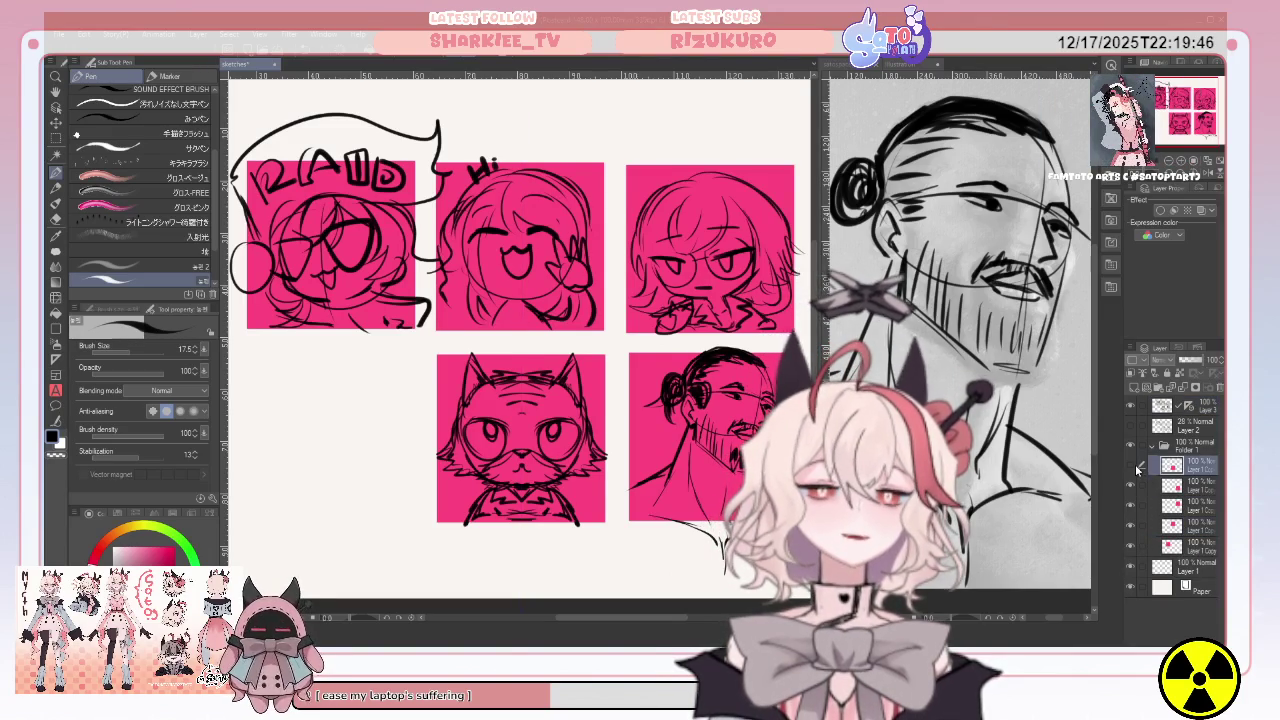
pyautogui.click(1136, 467)
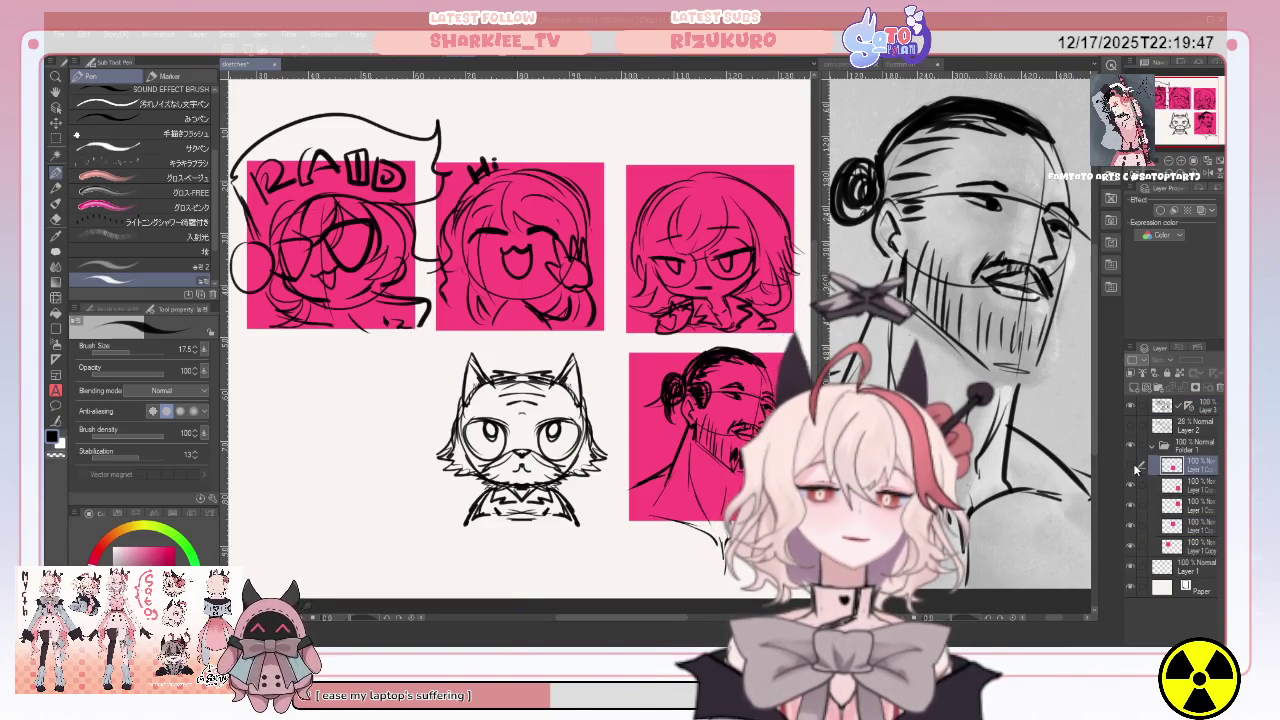
# Add a new folder with Layer 4, placing the sketch below it at about 31% opacity.
pyautogui.click(1160, 387)
pyautogui.moveTo(1206, 410); pyautogui.dragTo(1203, 483)
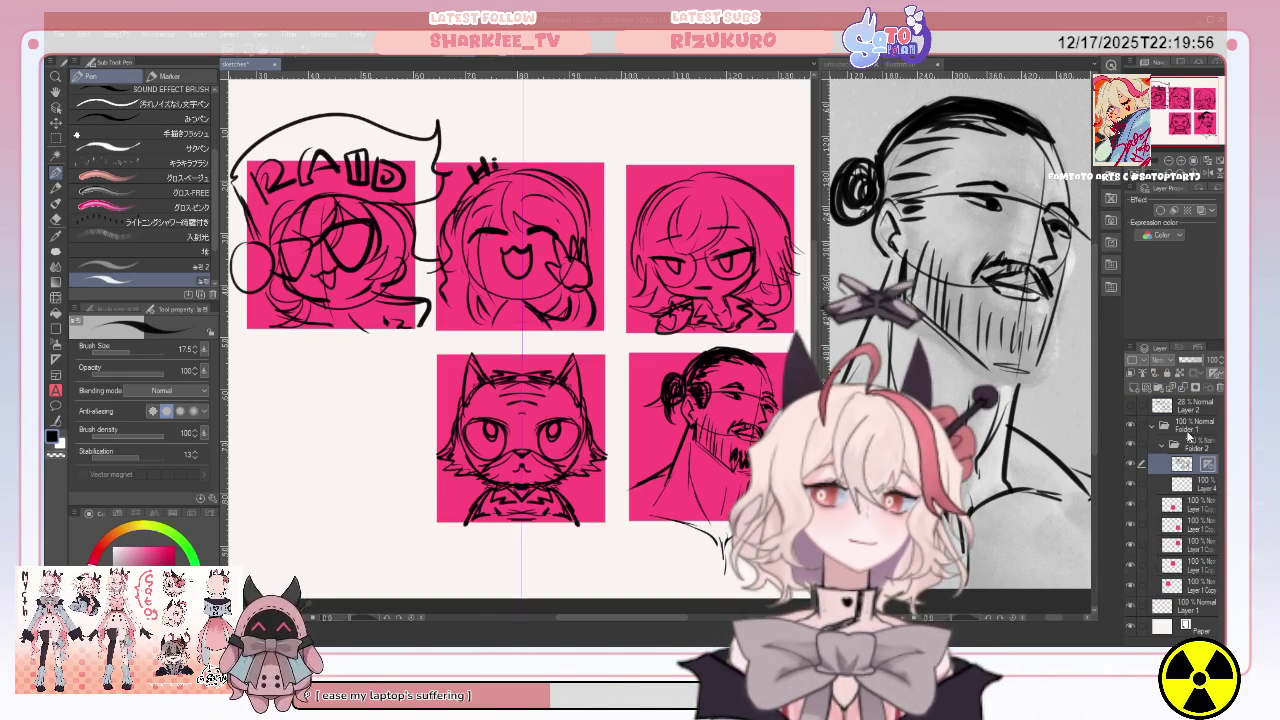
pyautogui.moveTo(1197, 463); pyautogui.dragTo(1186, 420)
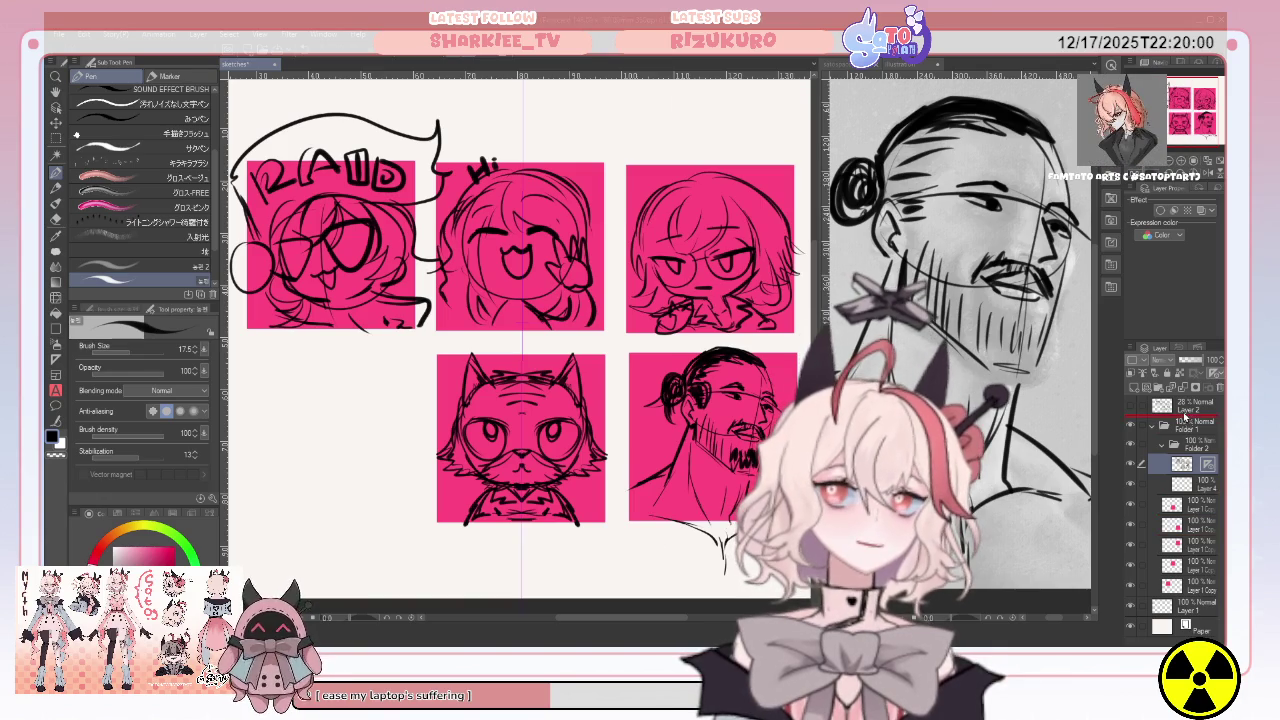
pyautogui.moveTo(1198, 487); pyautogui.dragTo(1198, 490)
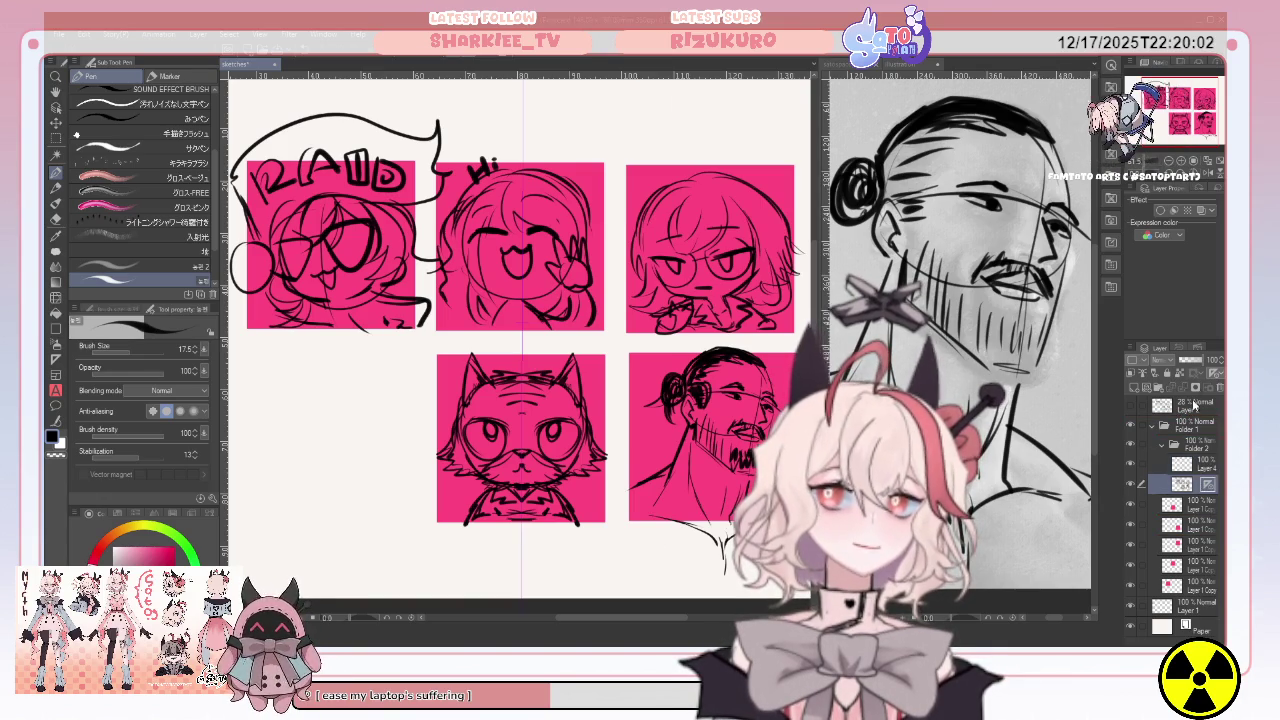
pyautogui.click(1186, 357)
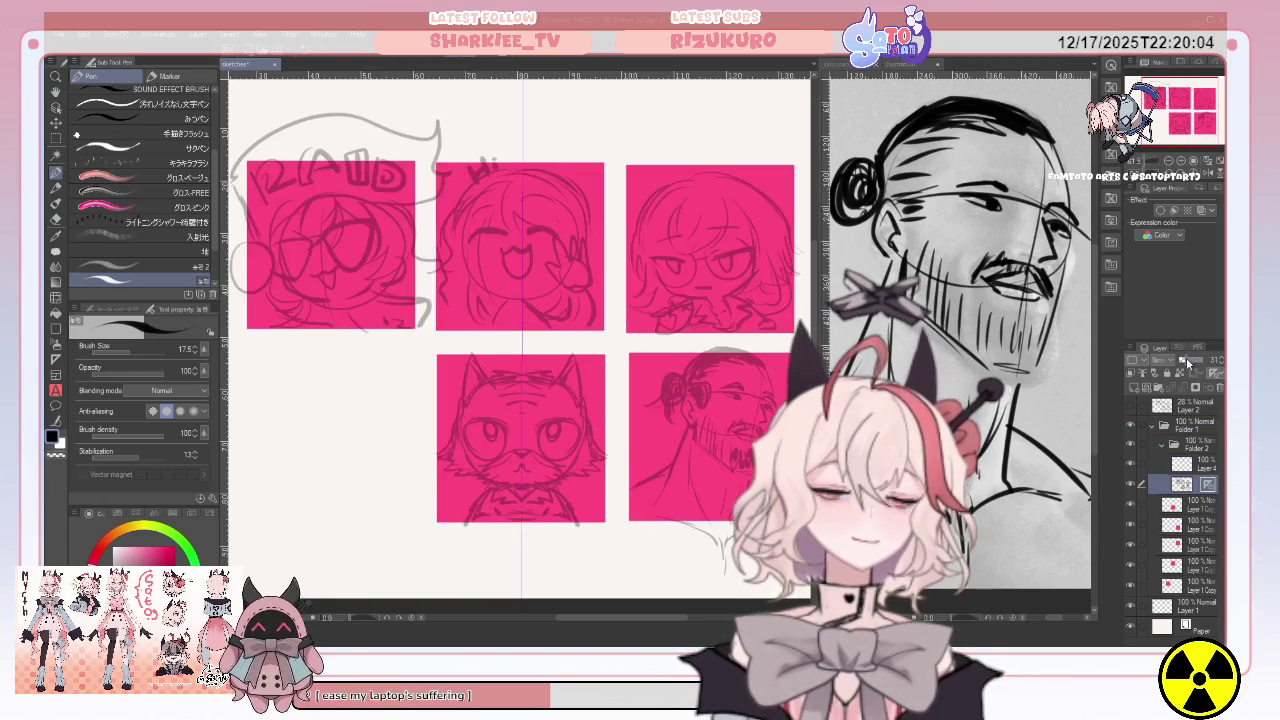
# Select the empty layer above the faded sketch.
pyautogui.click(1195, 464)
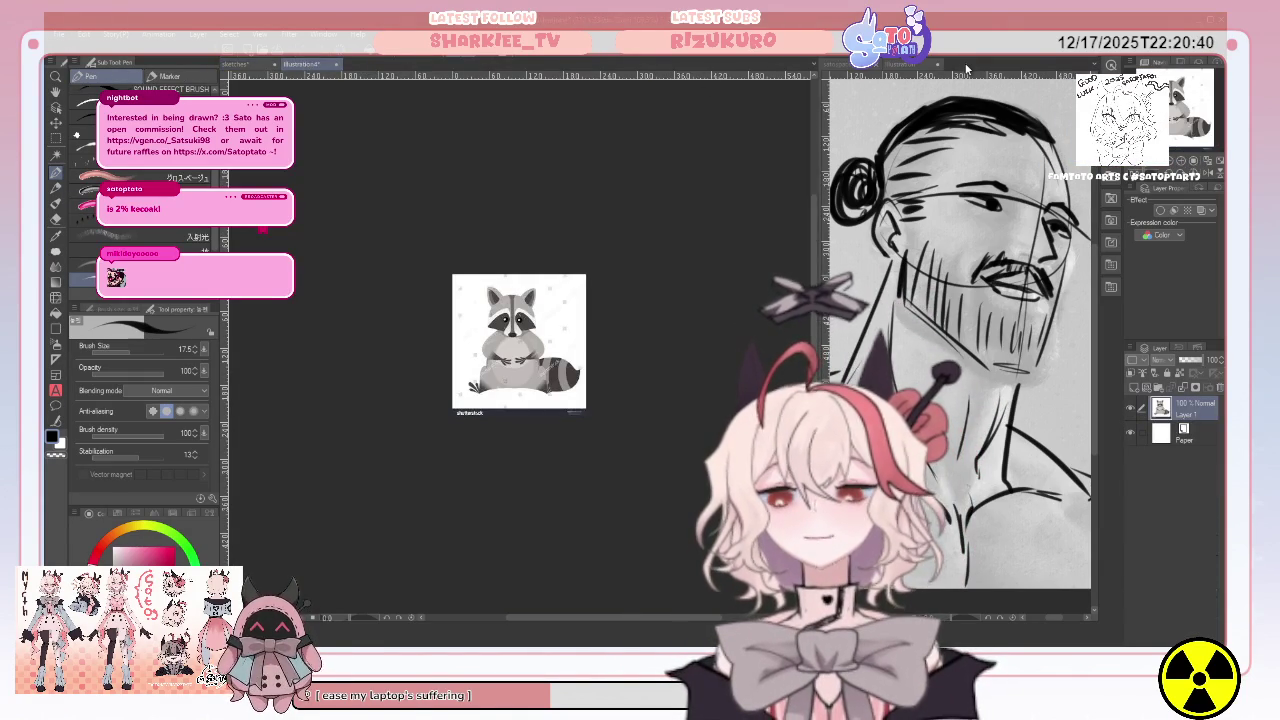
# Dock the raccoon reference in a top-right pane, zoom it to fit, and return to the sheet.
pyautogui.moveTo(966, 70); pyautogui.dragTo(948, 60)
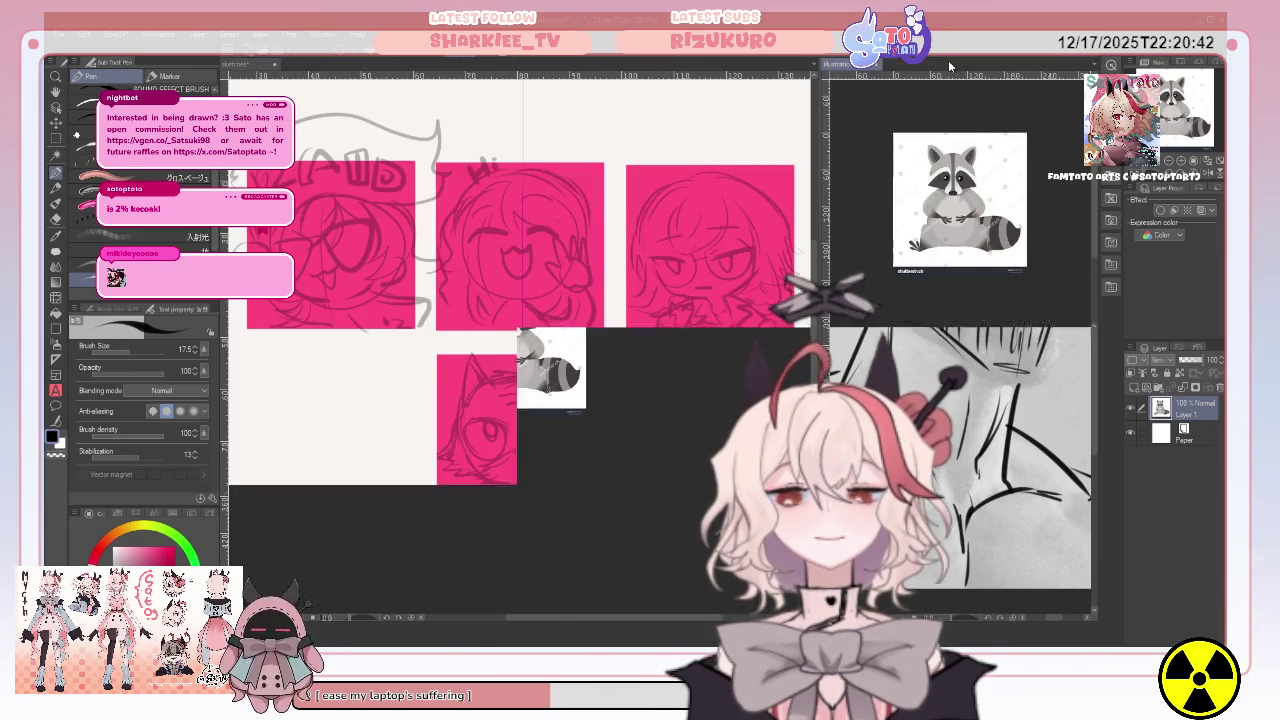
pyautogui.click(1190, 162)
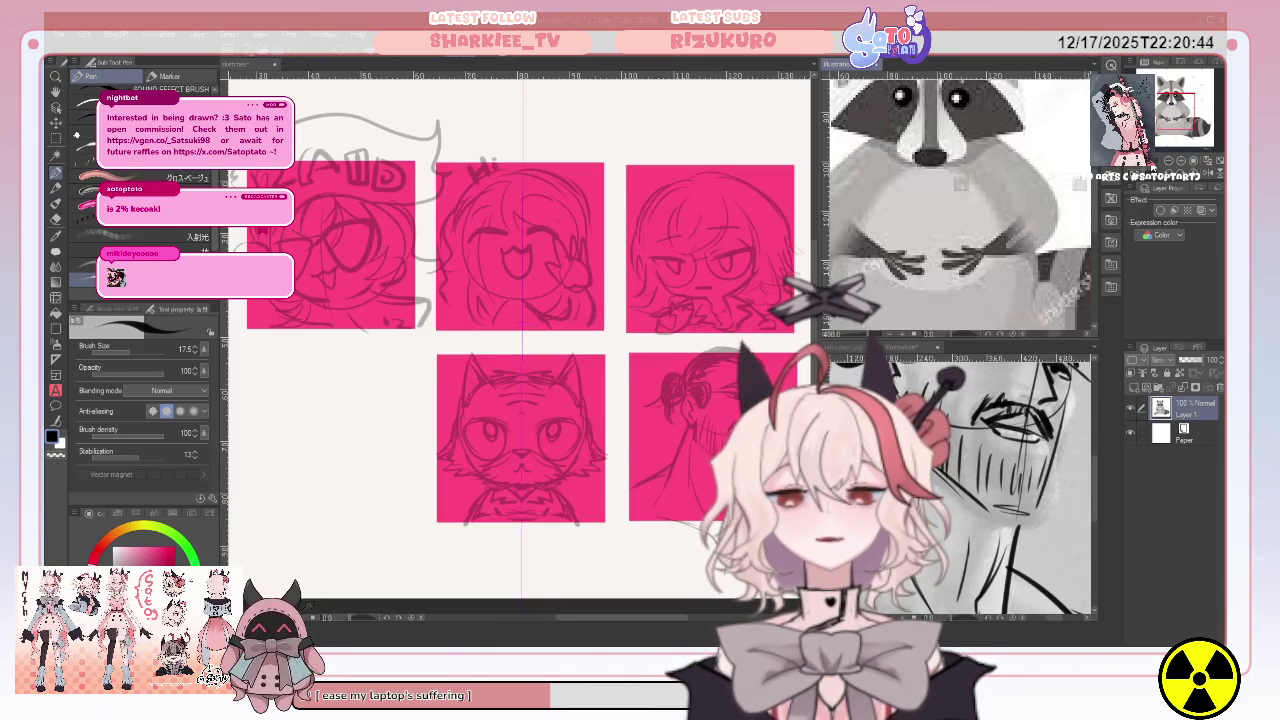
pyautogui.scroll(-2, 958, 200)
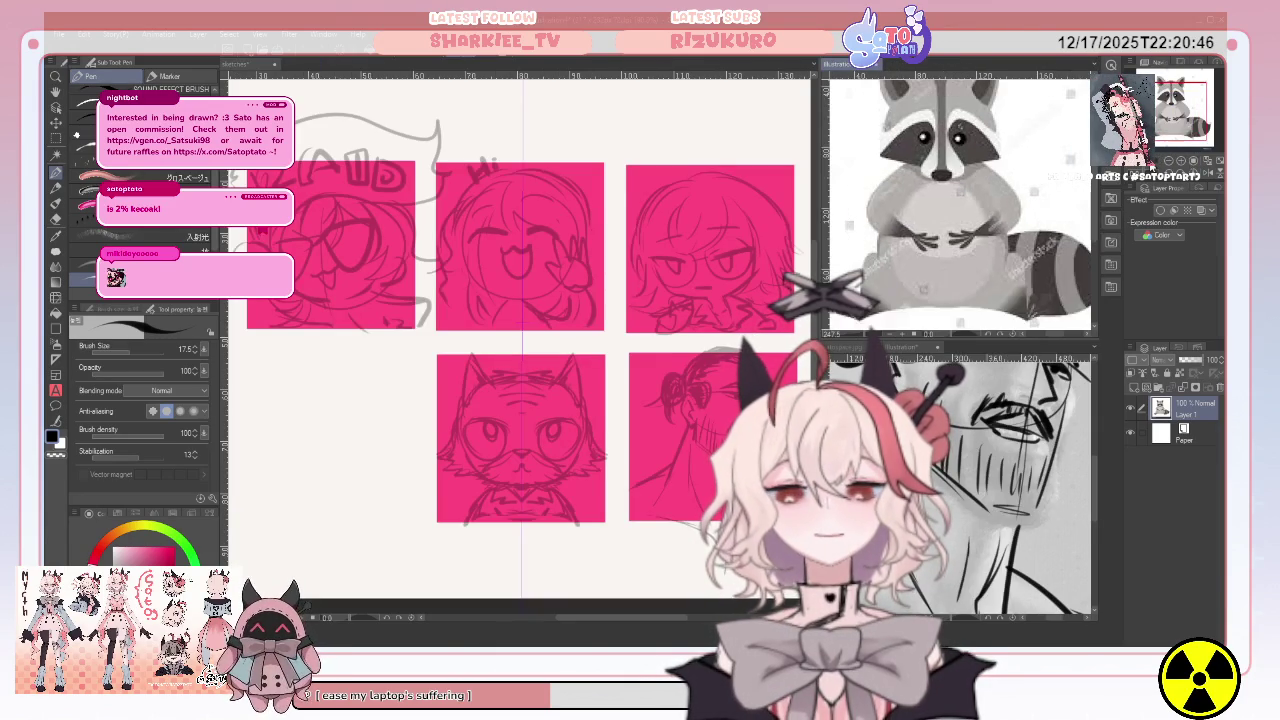
pyautogui.click(481, 398)
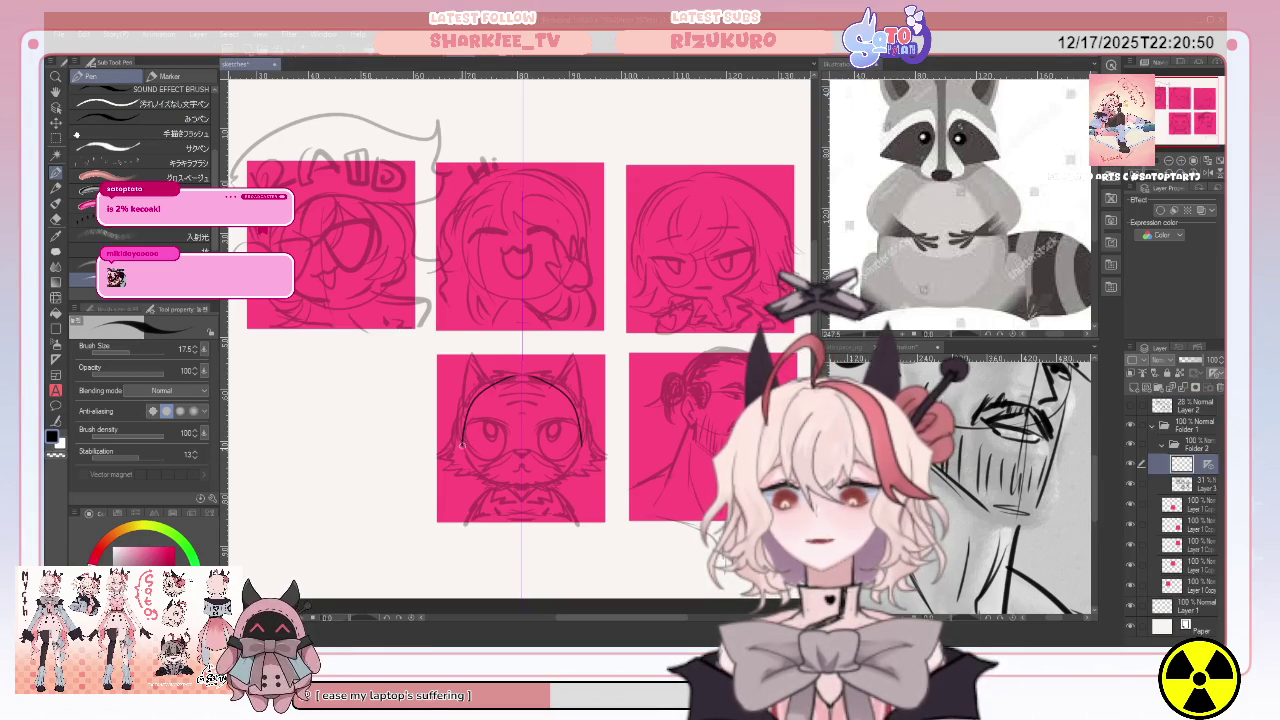
# Trace the cat emote's head, ears, eyes and nose on the new layer, redoing the eyes once.
pyautogui.moveTo(458, 466); pyautogui.dragTo(476, 478)
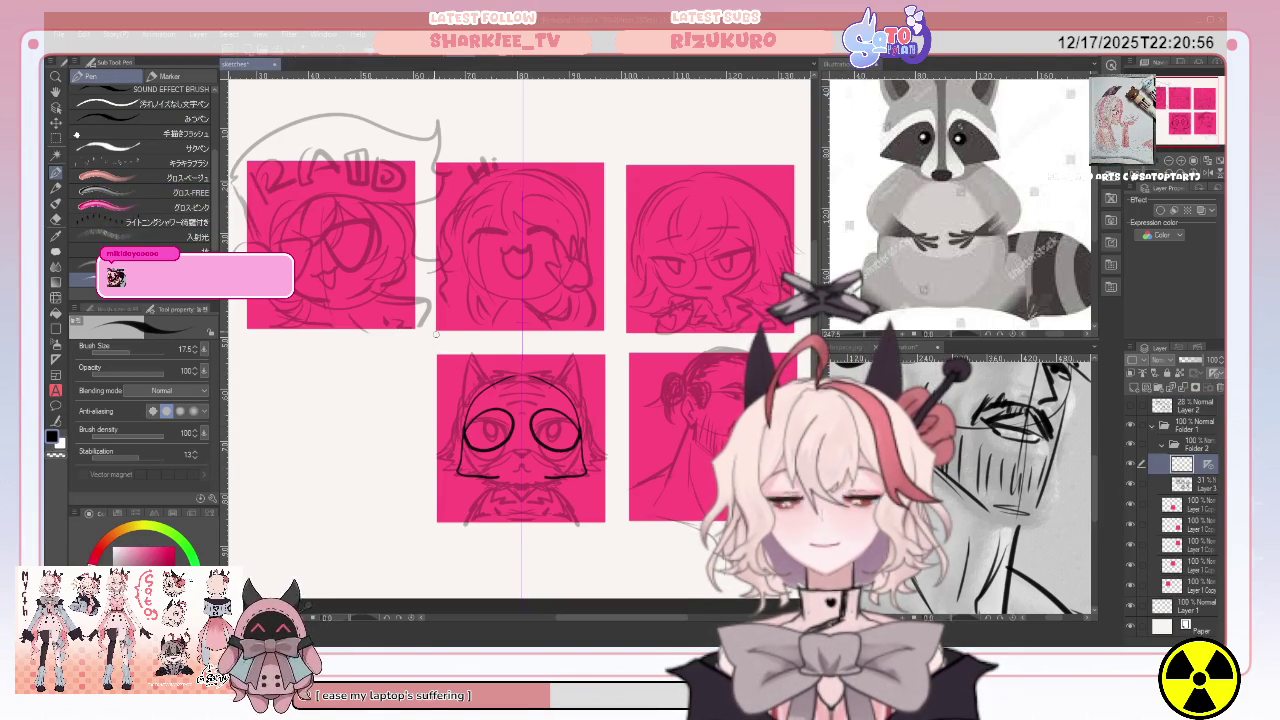
pyautogui.hotkey('ctrl', 'z')
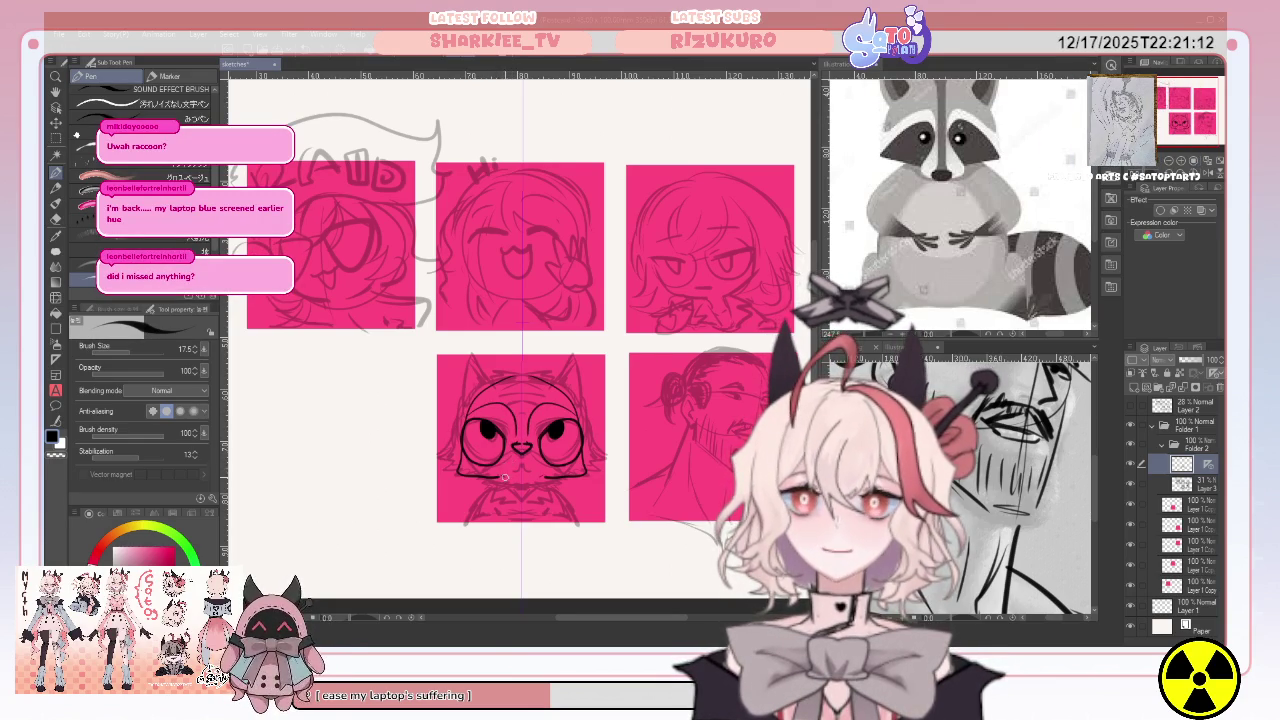
pyautogui.moveTo(506, 478); pyautogui.dragTo(518, 488)
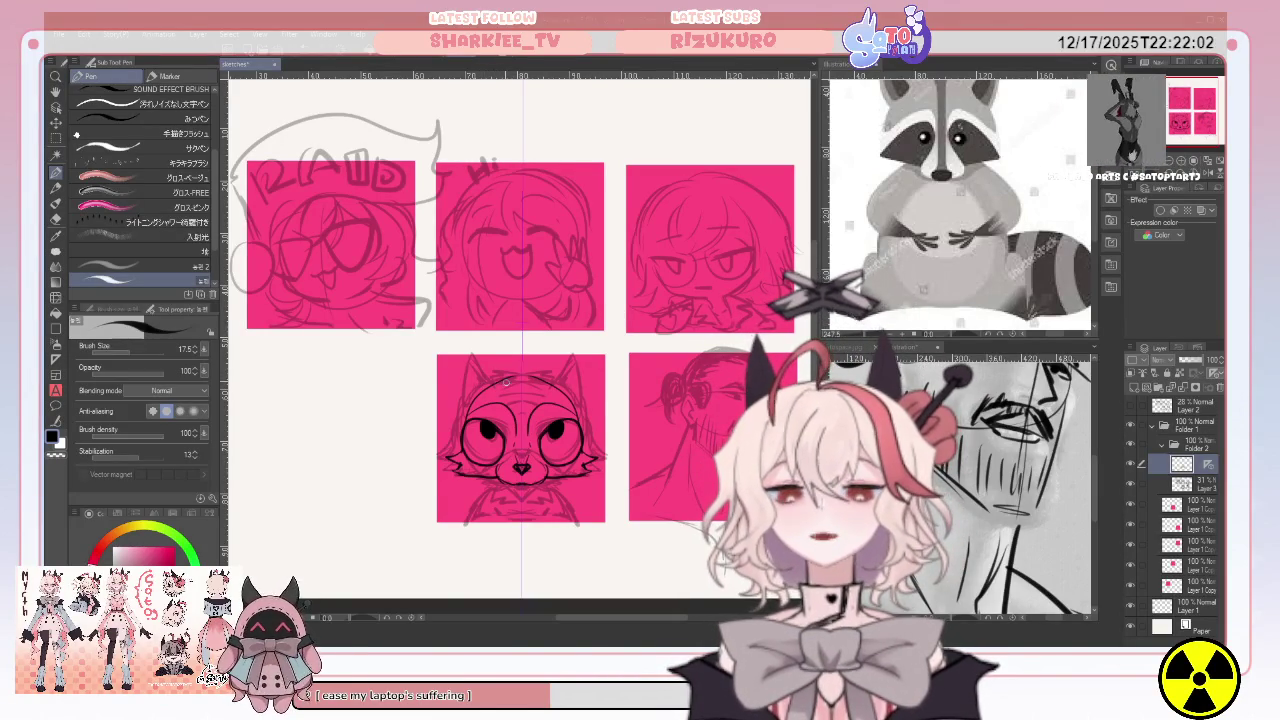
pyautogui.click(960, 200)
pyautogui.scroll(-2, 960, 200)
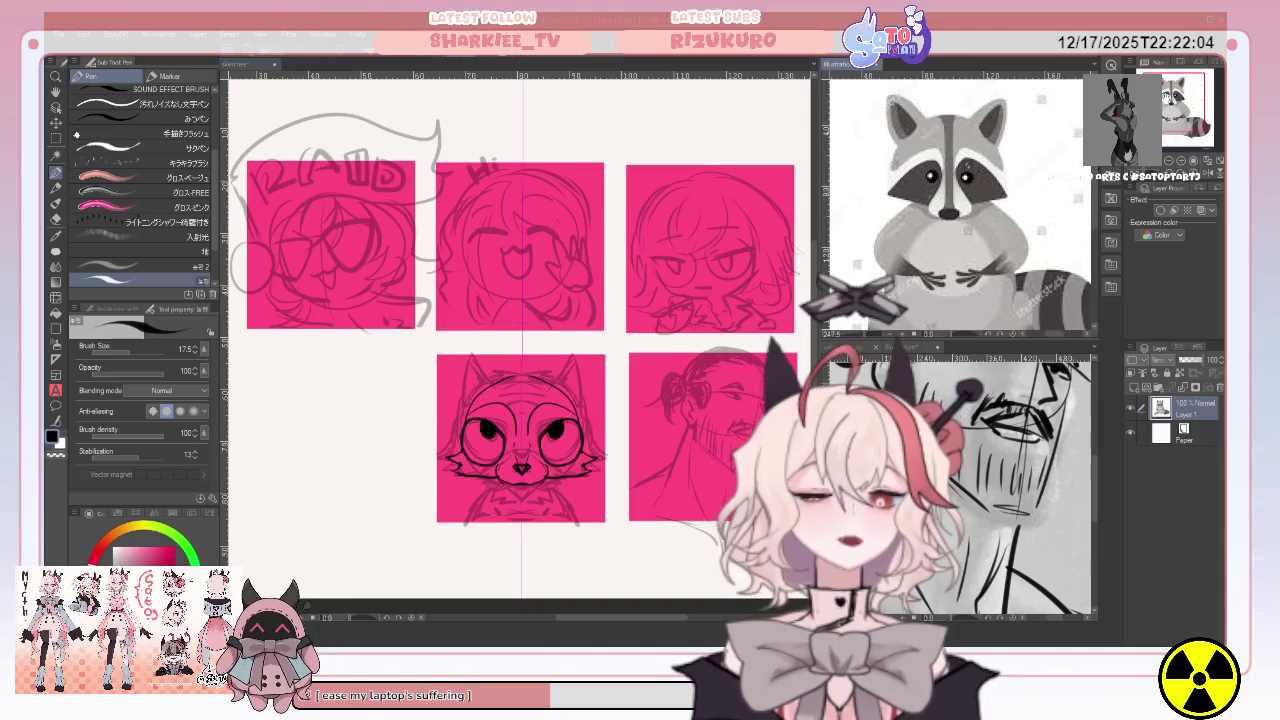
pyautogui.click(496, 386)
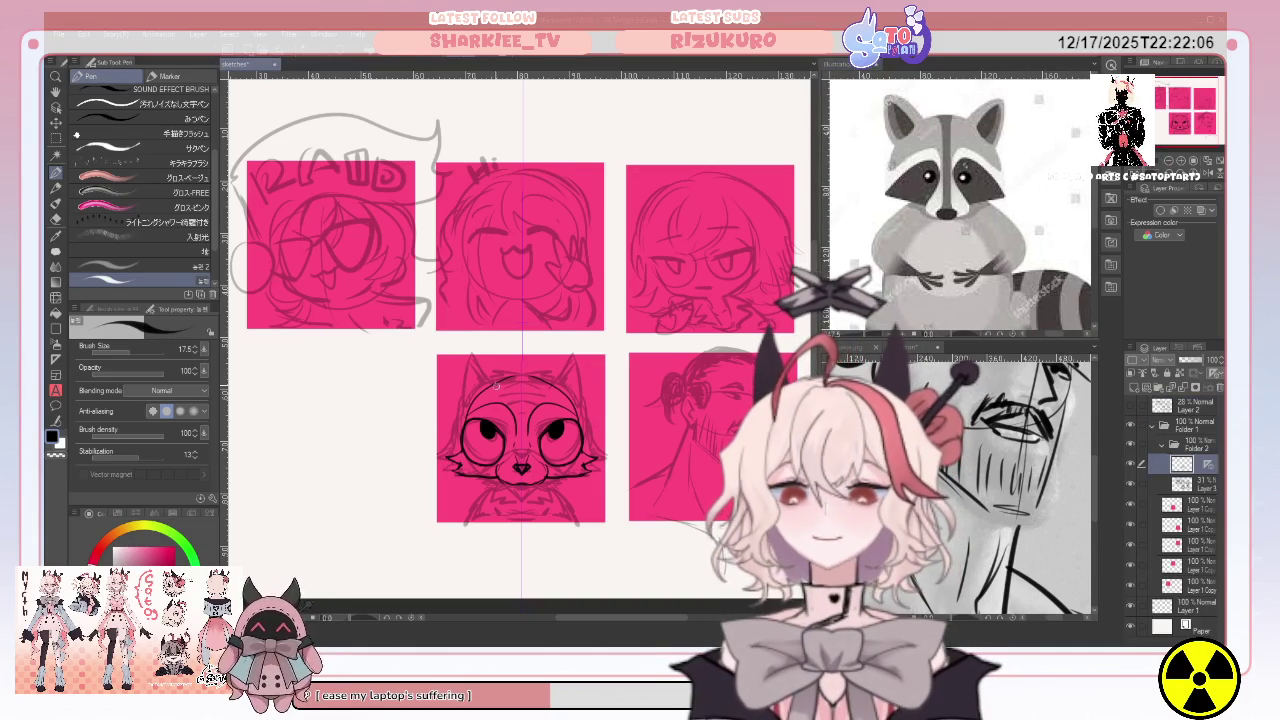